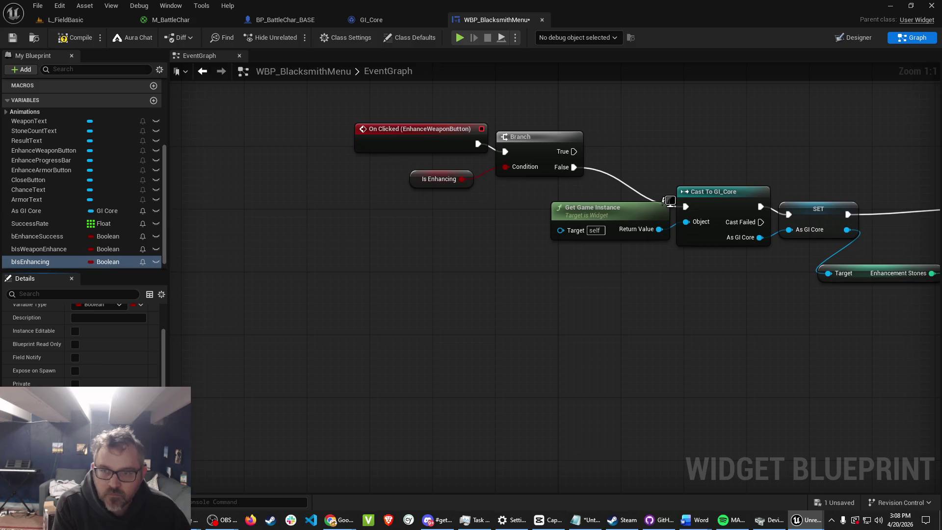
Insert a Set Is Enhancing node ticked true between Branch False and Cast To GI_Core.
left_click_drag(396, 308, 256, 318)
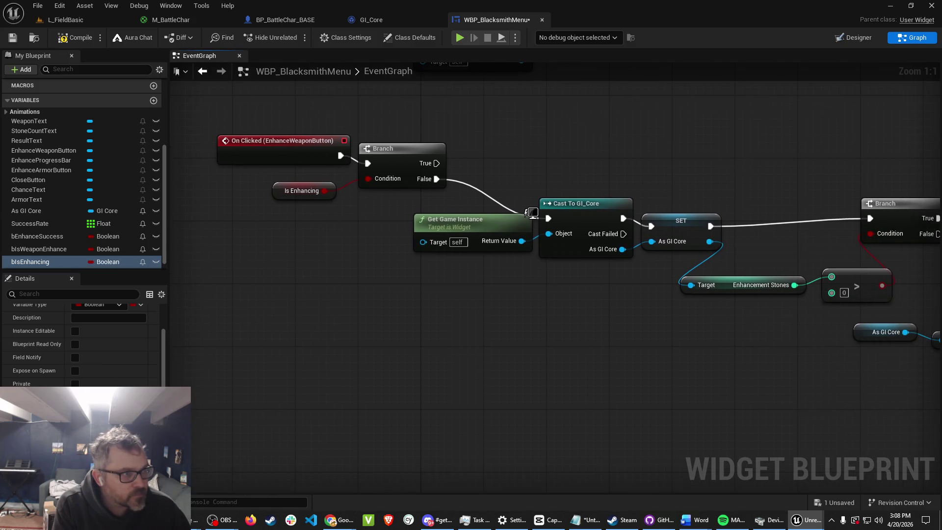
mouse_move(436, 179)
left_mouse_down()
mouse_move(458, 171)
mouse_move(345, 228)
left_mouse_up()
key("Escape")
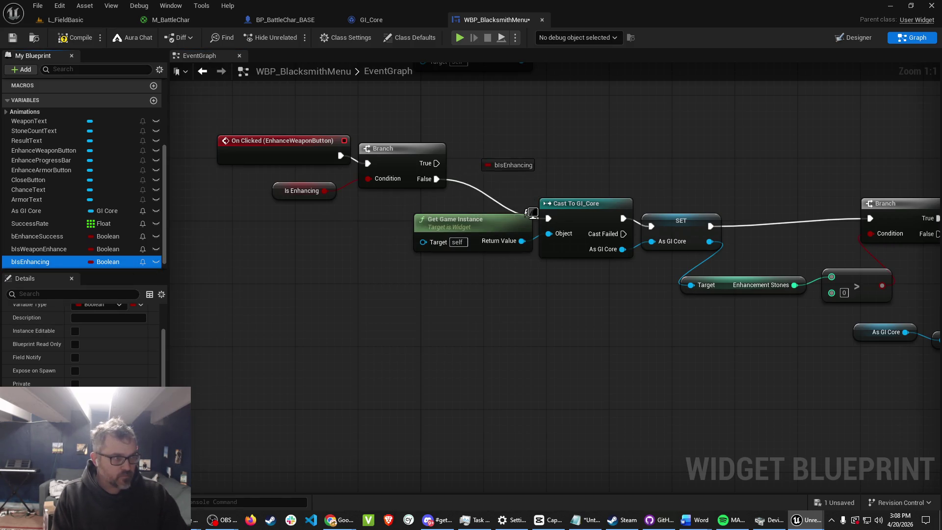
left_click_drag(30, 262, 471, 153)
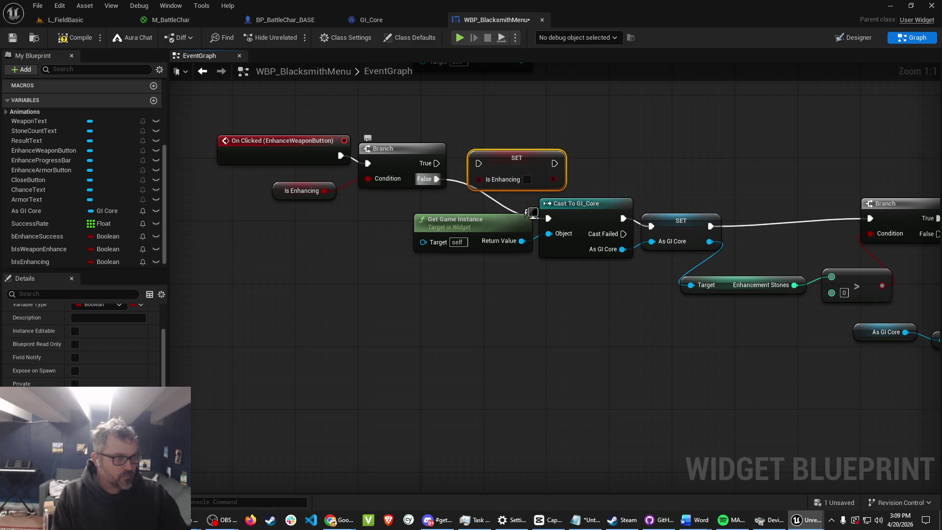
left_click_drag(436, 178, 478, 164)
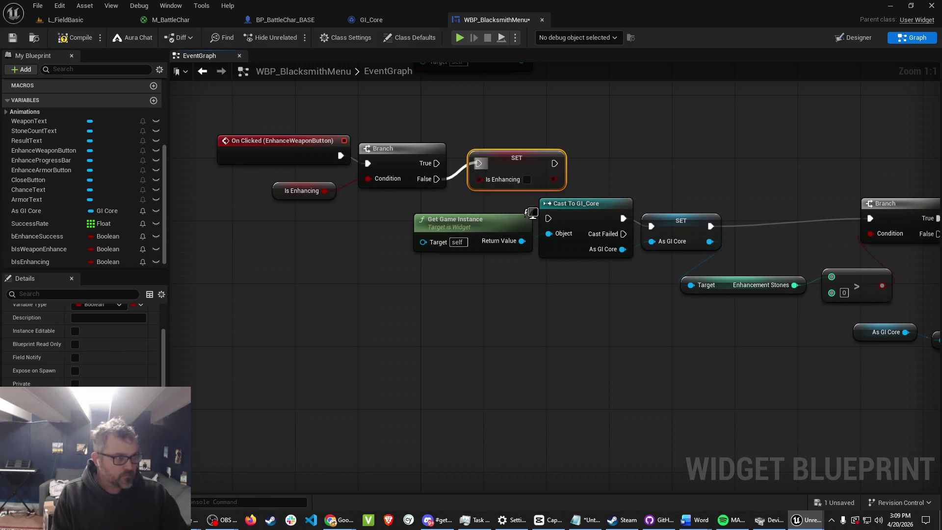
left_click(527, 179)
mouse_move(554, 164)
left_mouse_down()
mouse_move(571, 176)
mouse_move(584, 230)
mouse_move(548, 218)
left_mouse_up()
left_click_drag(517, 158, 501, 166)
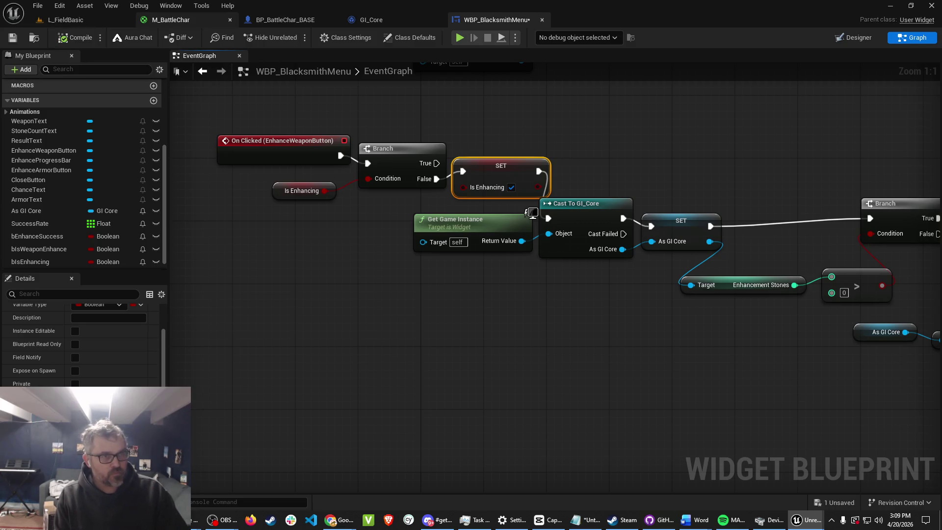
scroll(208, 273, "down", 1)
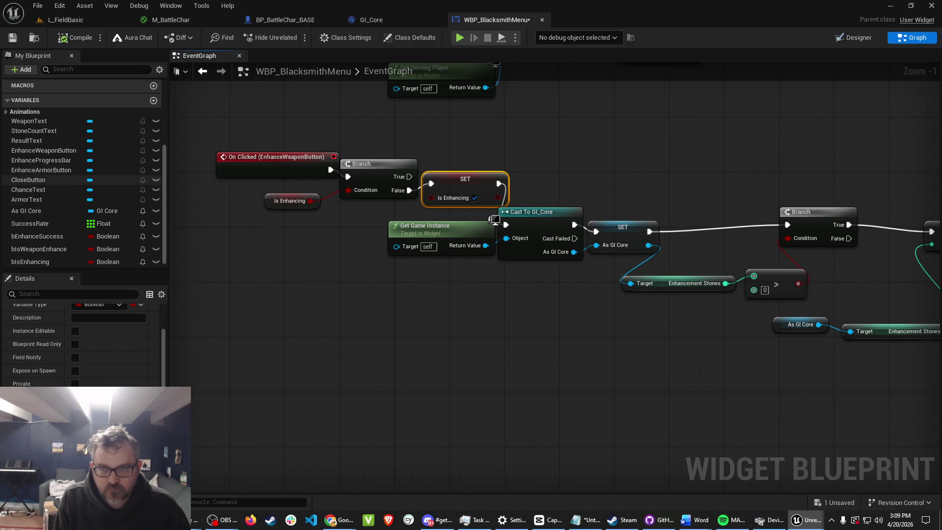
scroll(78, 197, "up", 5)
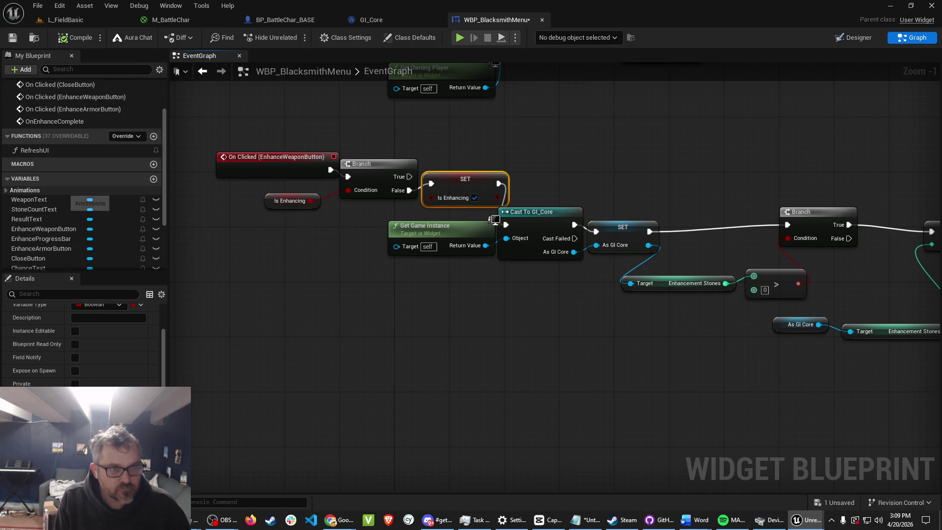
In OnEnhanceComplete, place an unticked Set Is Enhancing node beside the Delay.
double_click(54, 153)
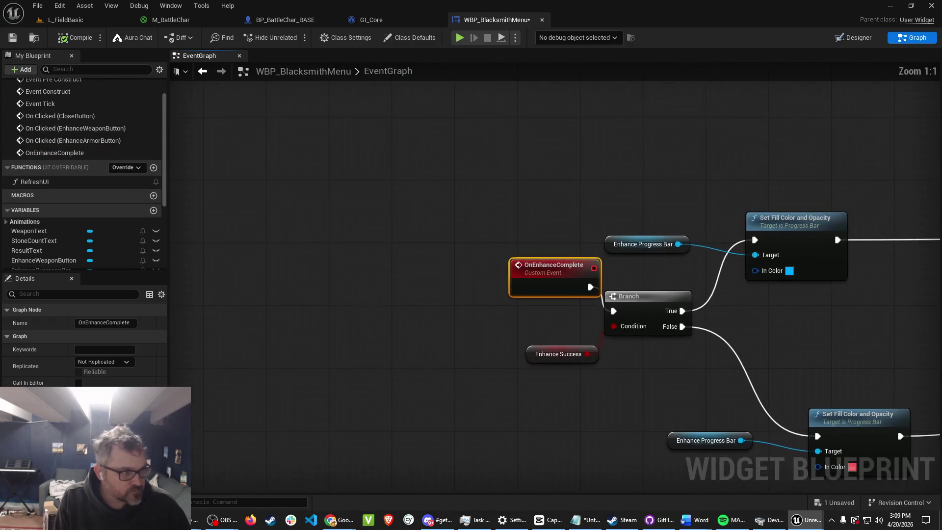
mouse_move(833, 349)
left_mouse_down()
mouse_move(315, 321)
mouse_move(732, 183)
left_mouse_up()
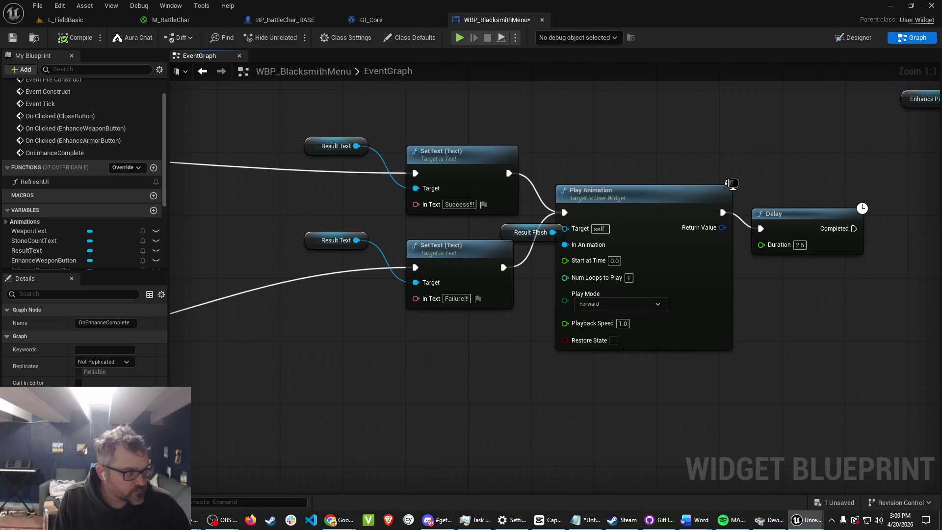
mouse_move(807, 339)
left_mouse_down()
mouse_move(464, 330)
mouse_move(425, 397)
mouse_move(412, 399)
left_mouse_up()
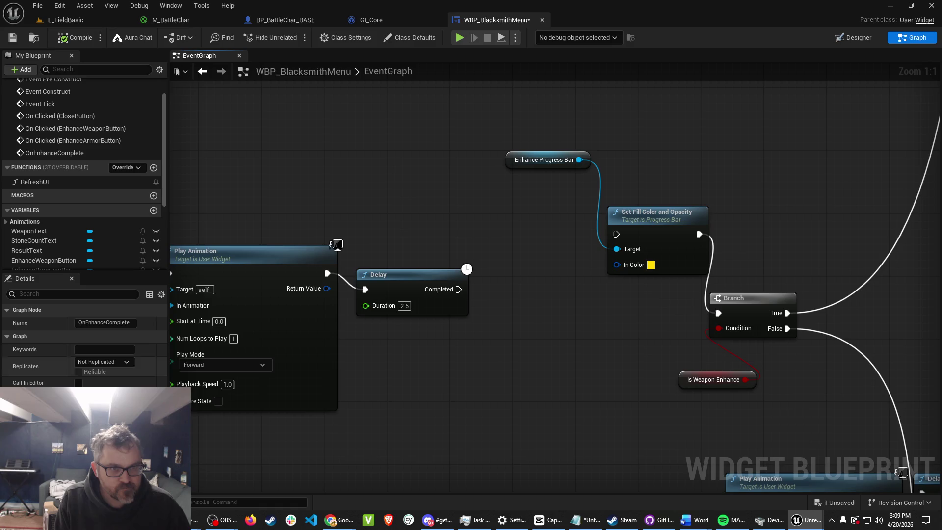
scroll(74, 236, "down", 5)
mouse_move(49, 249)
left_mouse_down()
mouse_move(431, 364)
mouse_move(401, 356)
left_mouse_up()
left_click(437, 386)
left_click_drag(437, 386, 526, 297)
Wire the setter from the Delay into Set Fill Color and Opacity, then save and play.
mouse_move(458, 290)
left_mouse_down()
mouse_move(513, 293)
mouse_move(499, 281)
left_mouse_up()
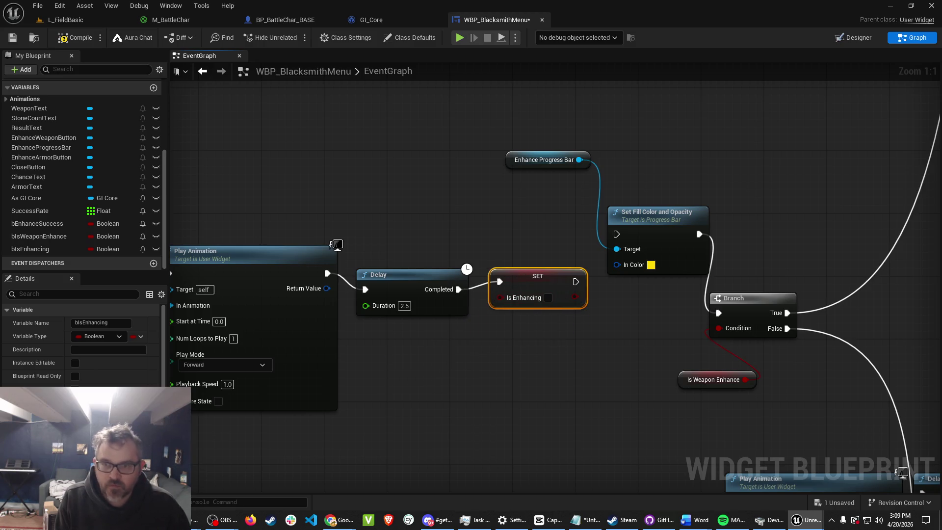
mouse_move(575, 281)
left_mouse_down()
mouse_move(593, 300)
mouse_move(616, 234)
left_mouse_up()
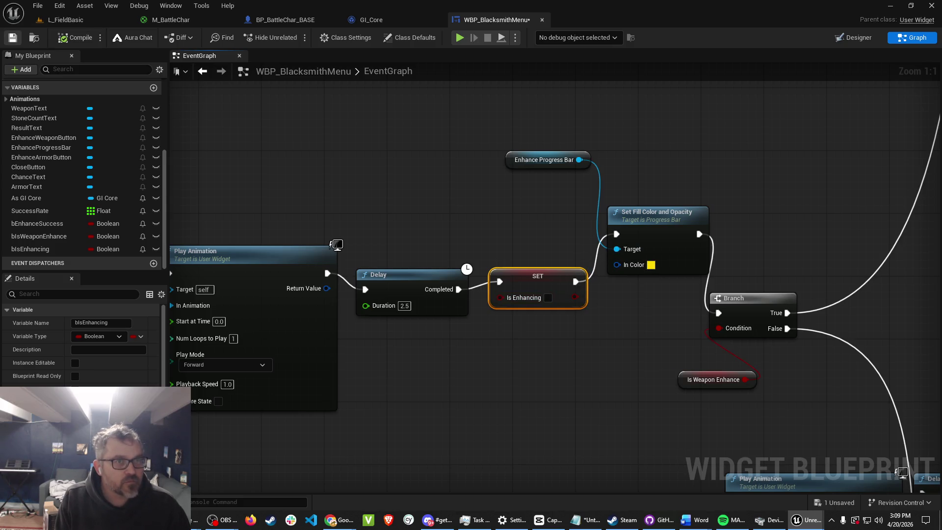
key("ctrl+s")
key("alt+p")
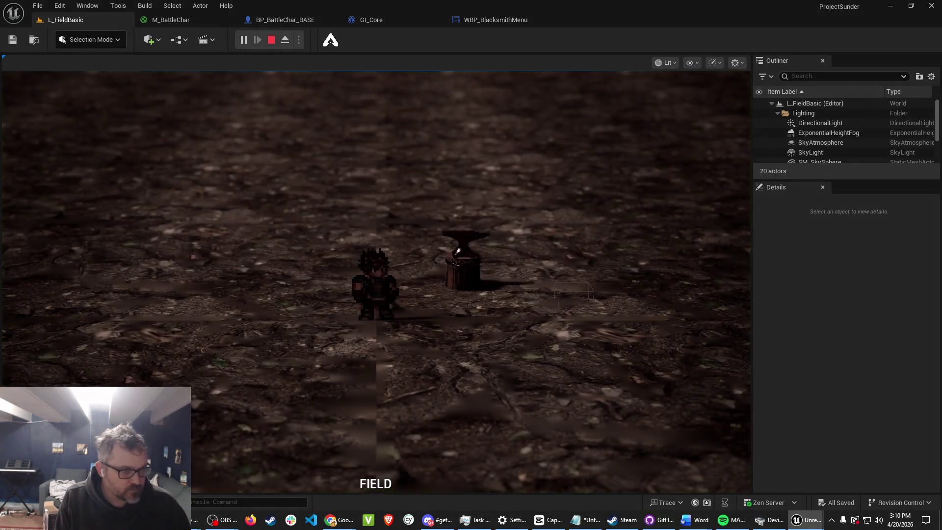
At the anvil, enhance the Longsword repeatedly until stones fall from 15 to 3, then close the Blacksmith.
key("d")
key("e")
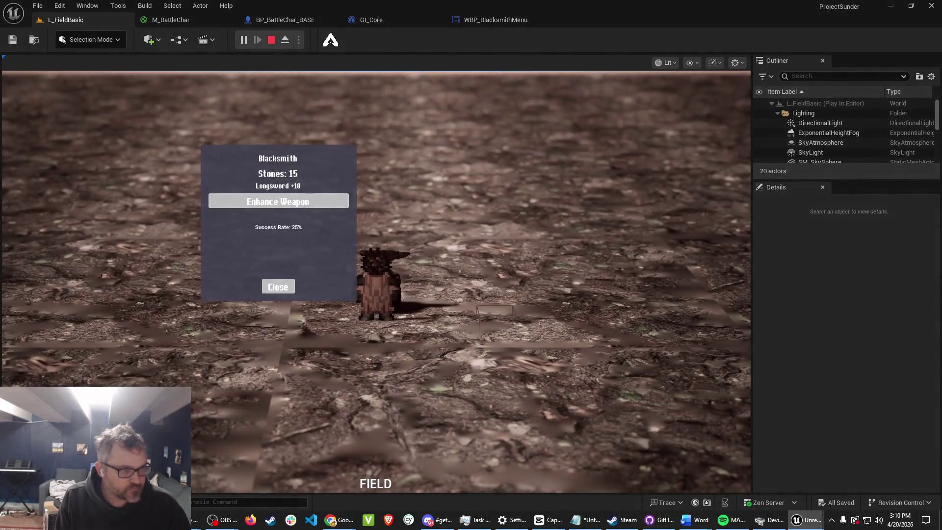
key("Return")
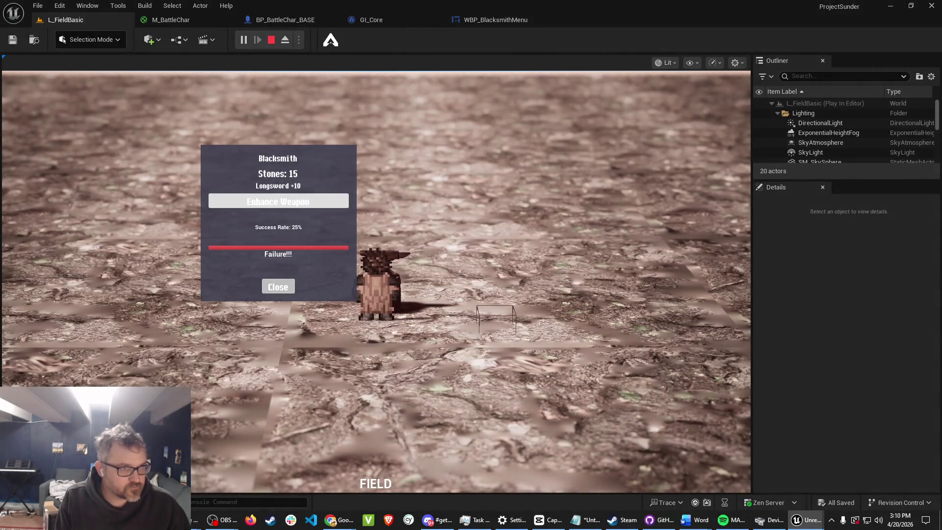
key("Return")
key("Return")
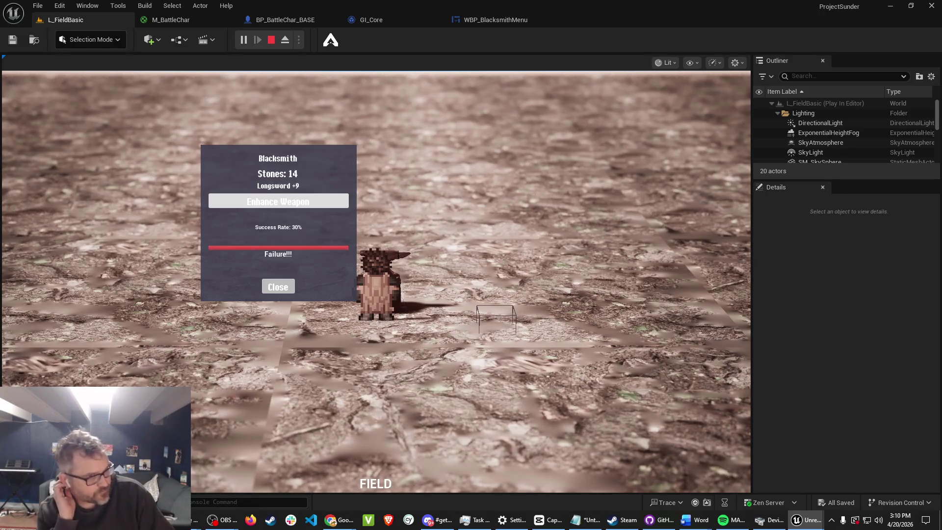
key("Return")
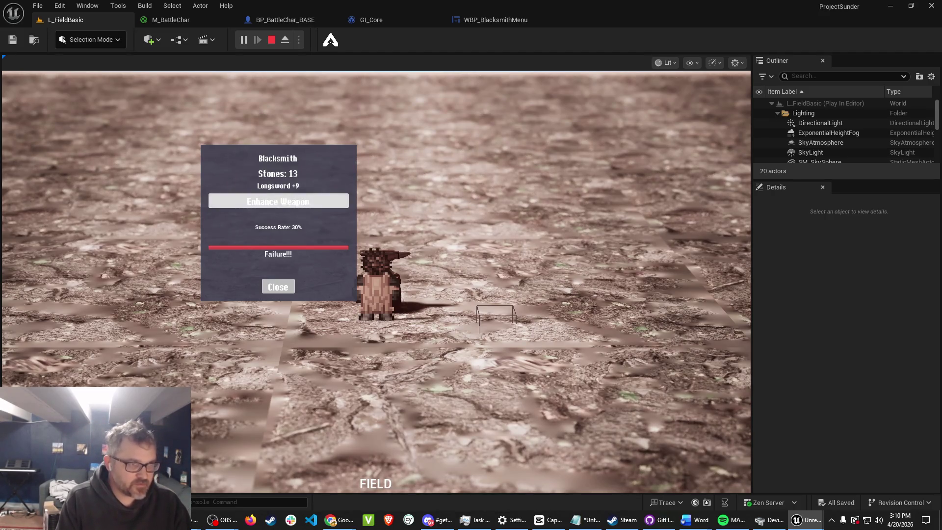
key("Return")
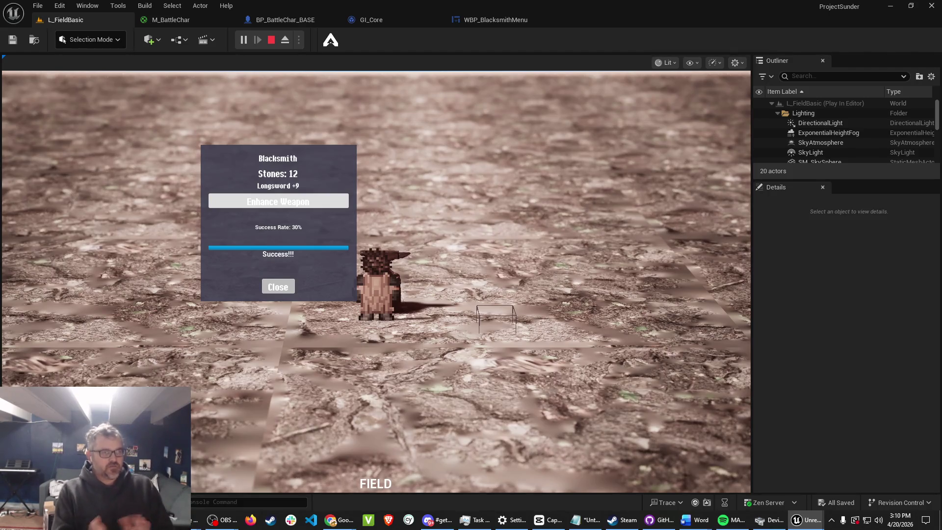
key("Return")
key("Return")
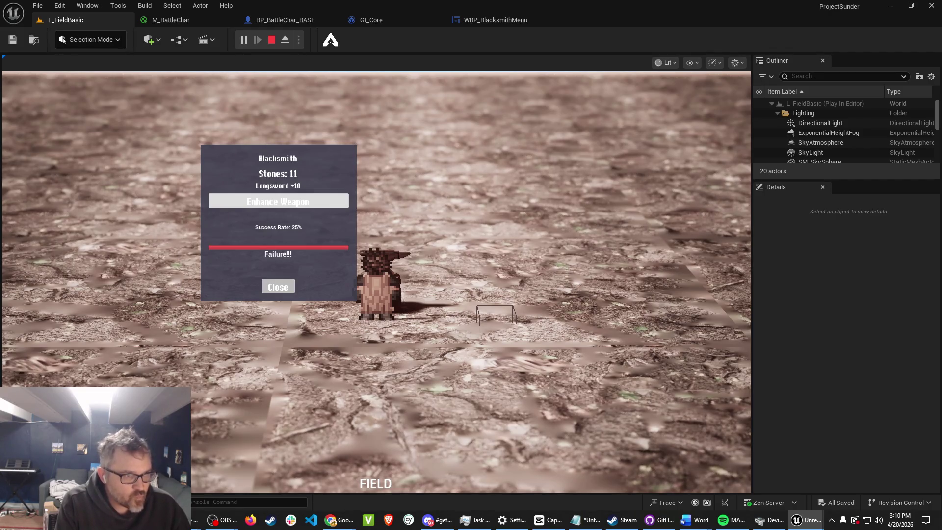
key("Return")
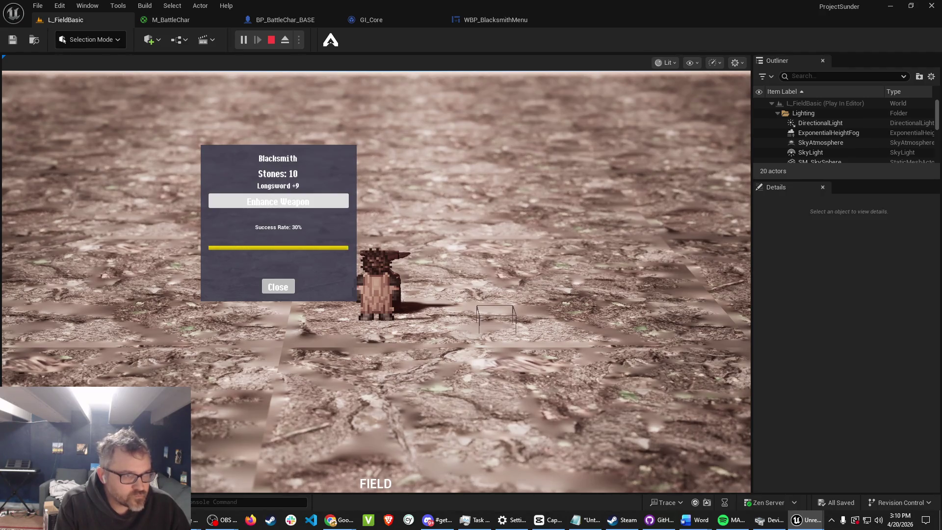
key("Return")
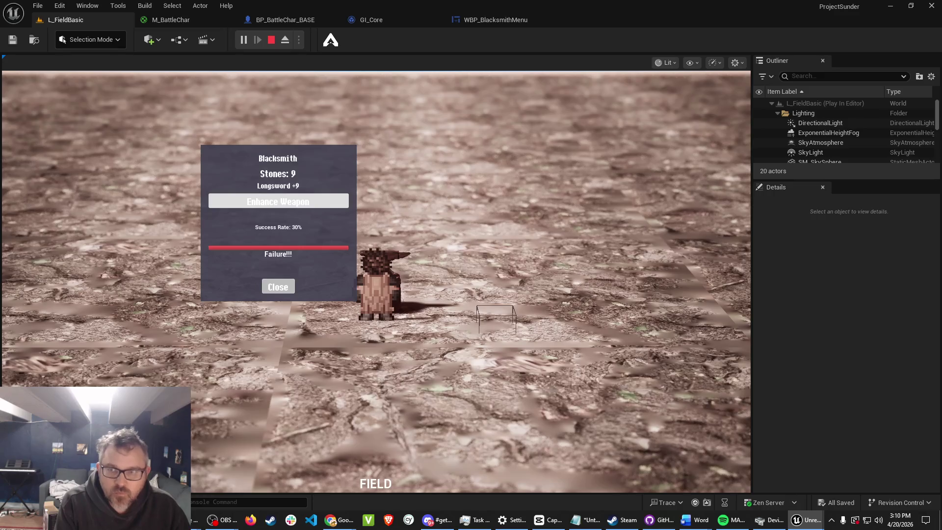
key("Return")
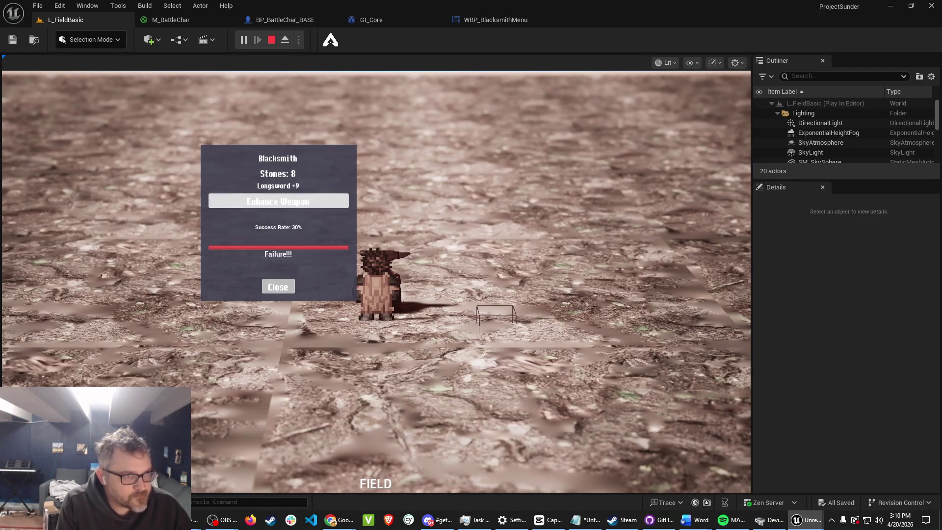
key("Return")
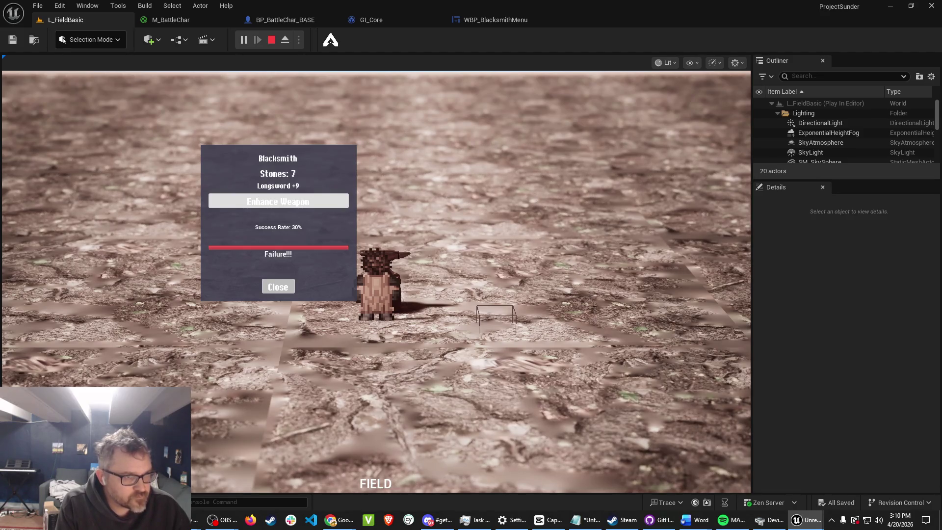
key("Return")
key("Return")
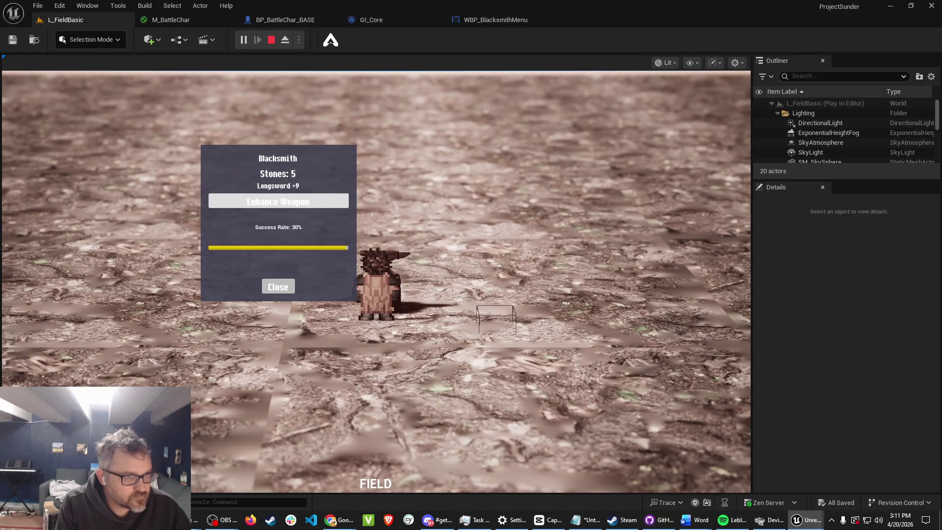
key("Return")
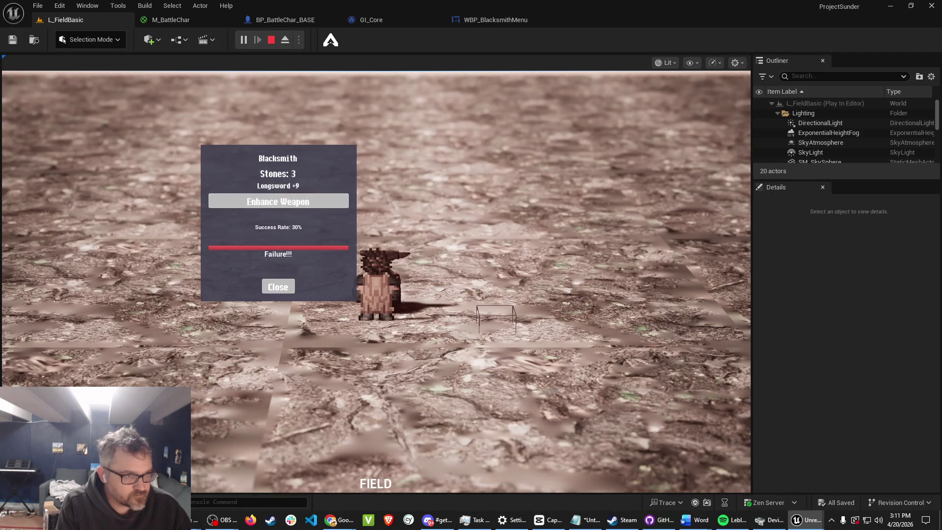
left_click(278, 286)
Walk into a battle and attack the slime.
key("d")
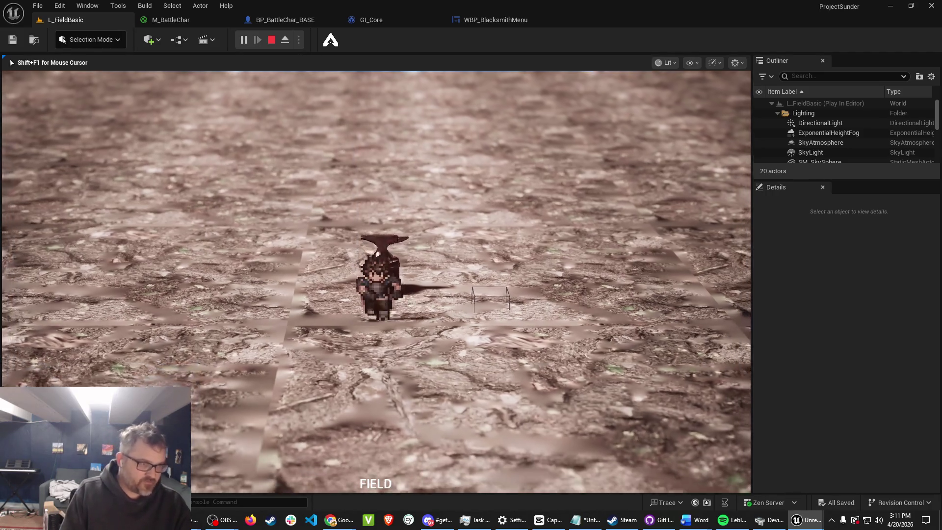
key("Return")
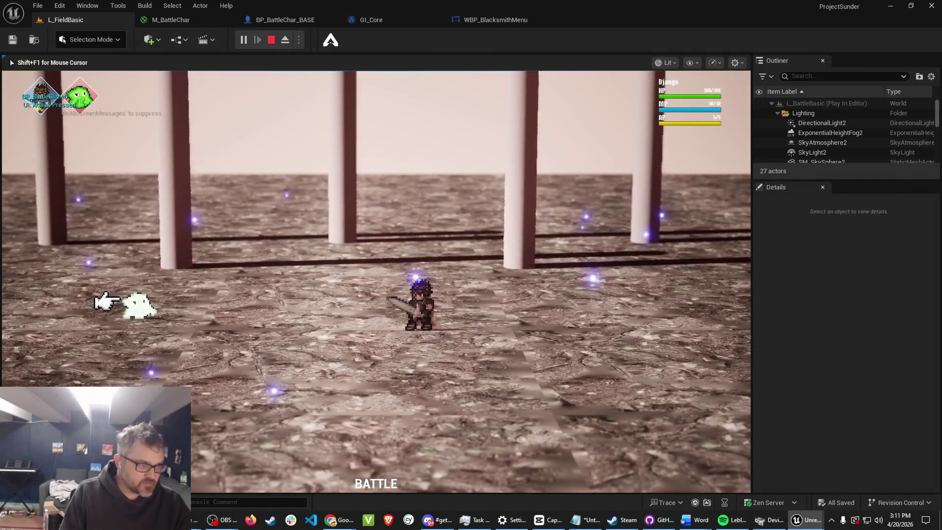
key("Return")
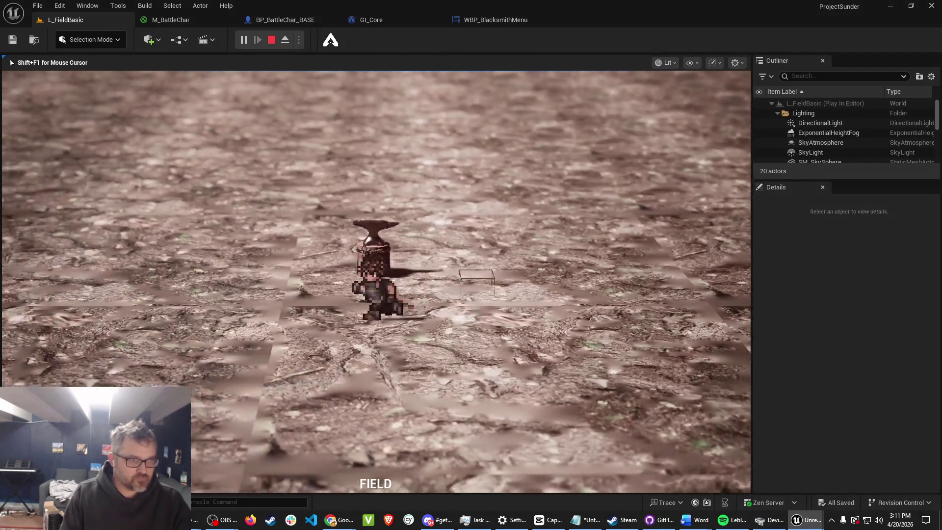
Enhance the Longsword at the anvil until stones reach 0 at +9, then close the menu.
key("e")
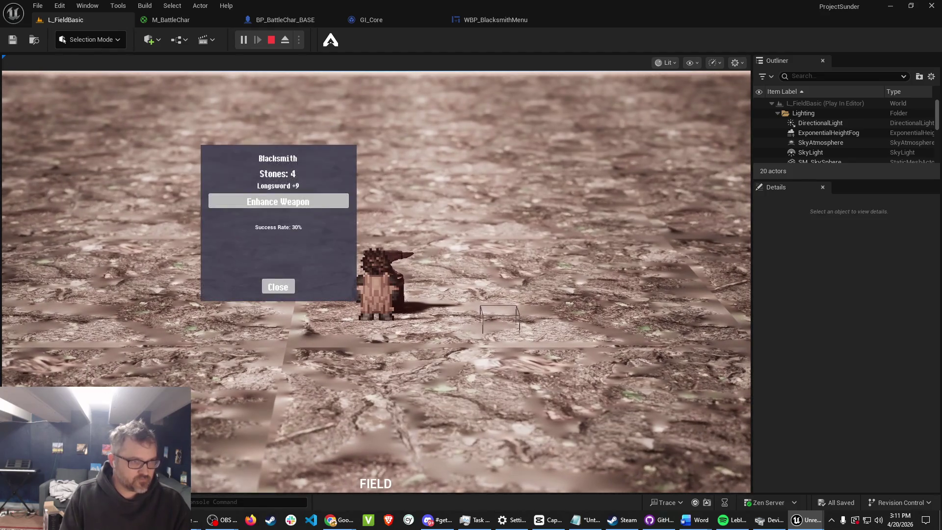
key("Return")
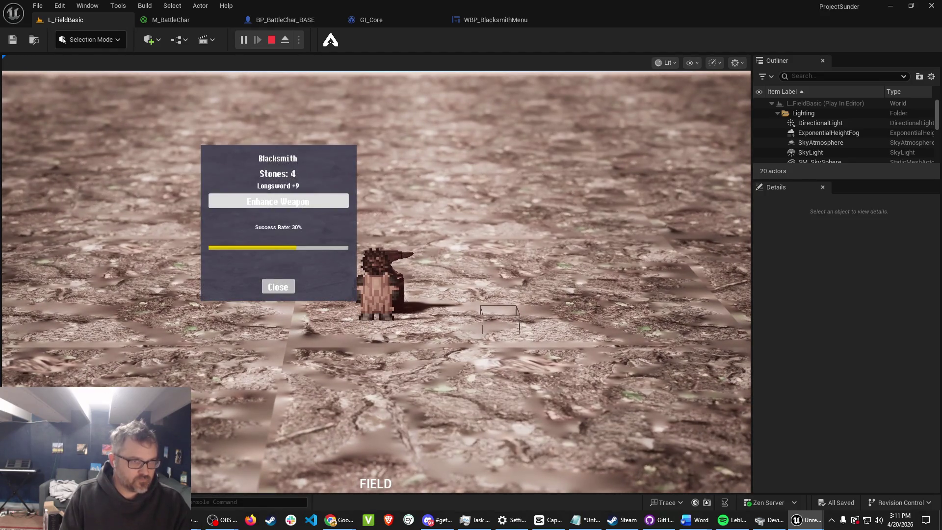
key("Return")
key("Return")
key("Return")
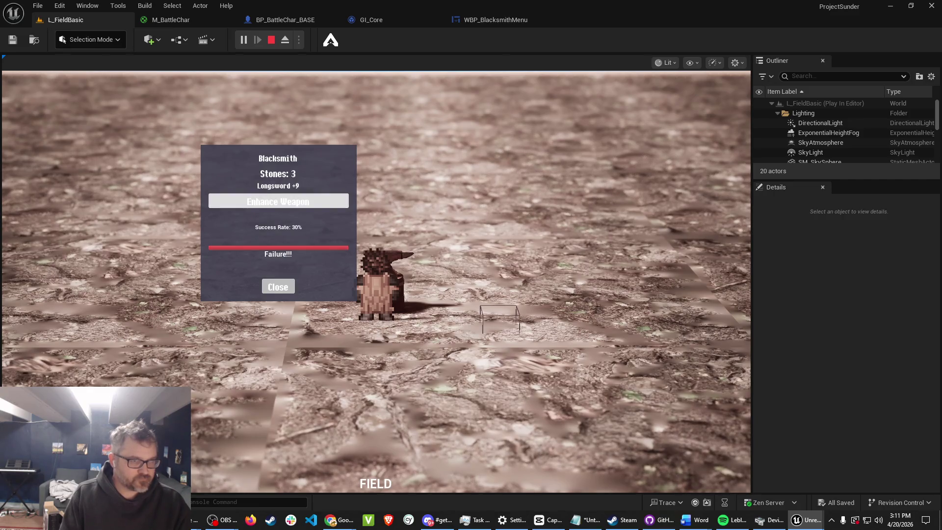
key("Return")
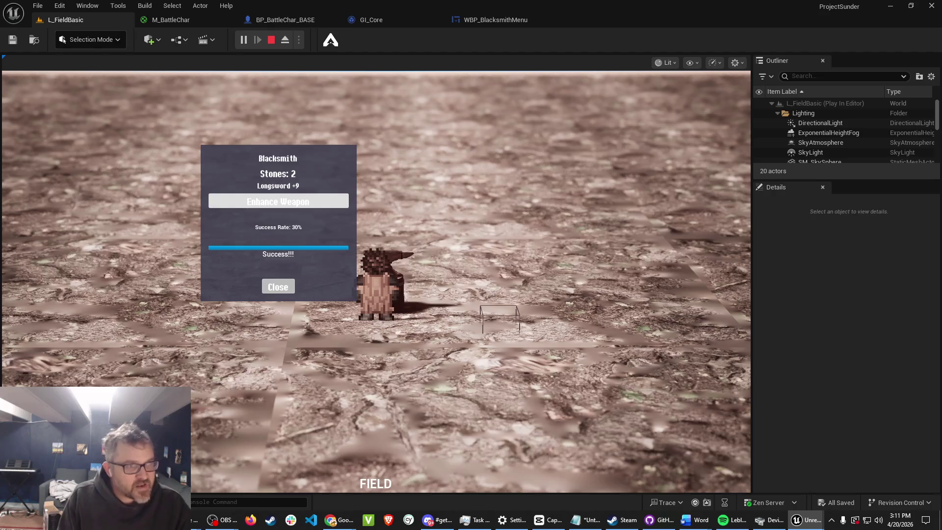
key("Return")
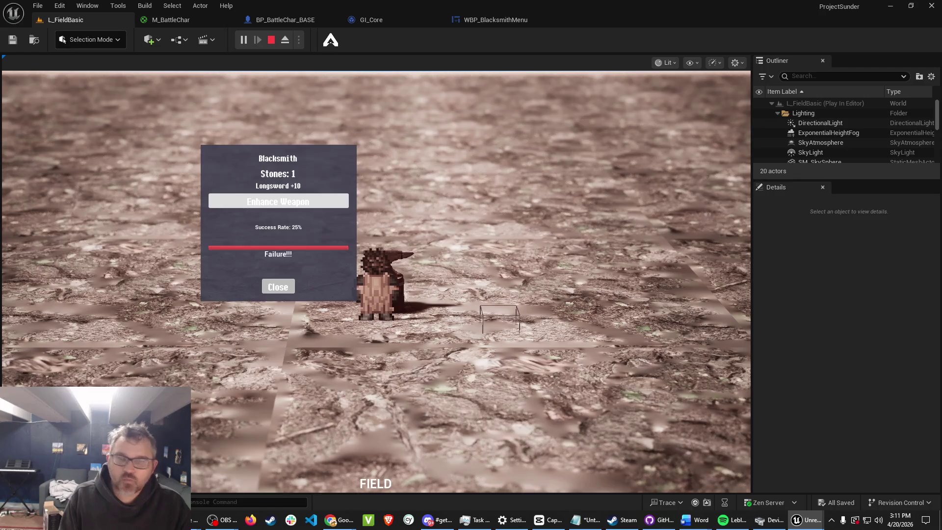
left_click(278, 201)
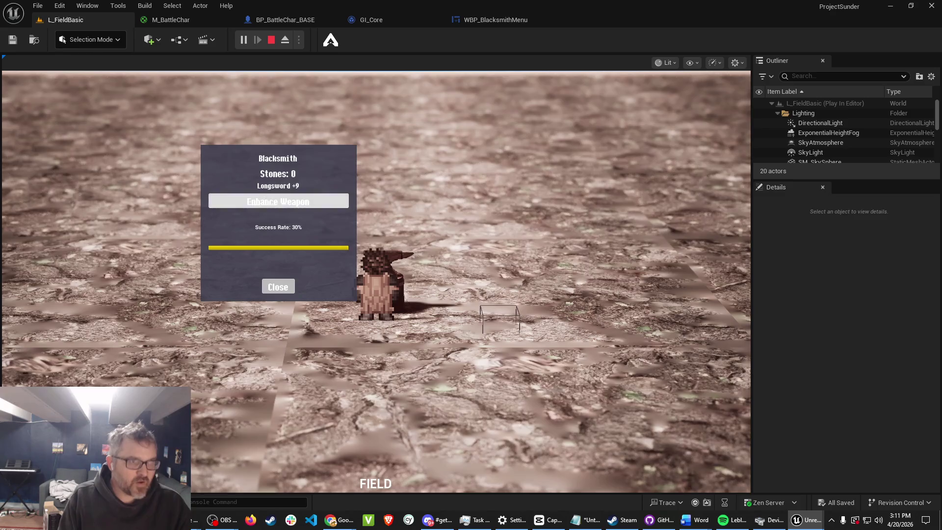
left_click(278, 287)
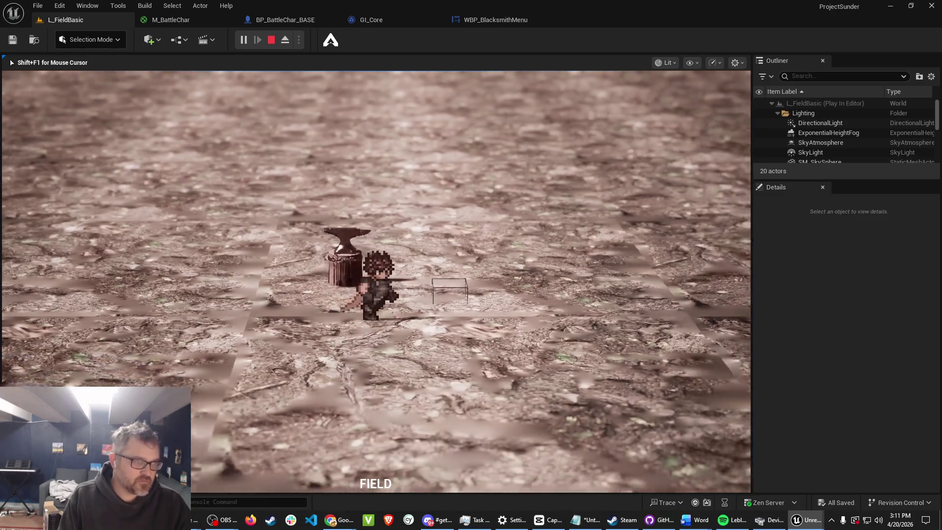
Attack the slimes with a Light-Medium-Heavy-Light combo to win the battle.
key("Return")
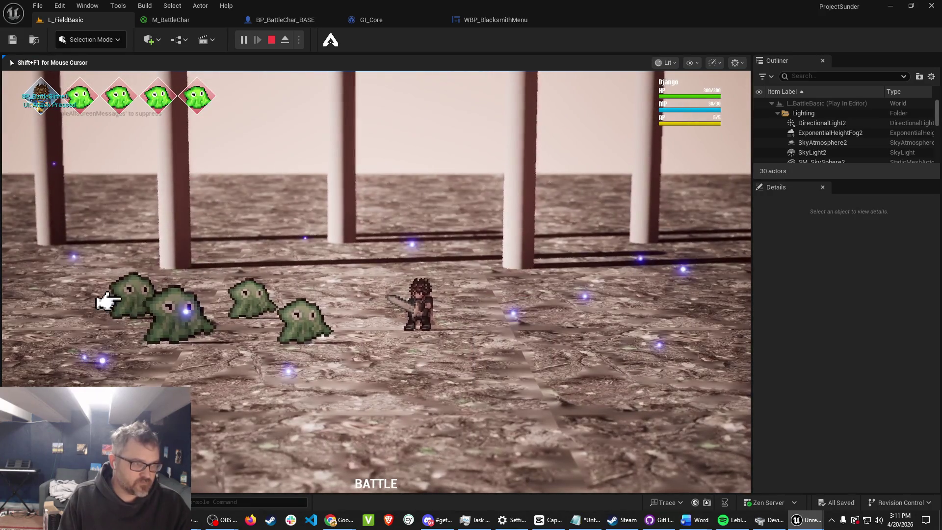
key("Return")
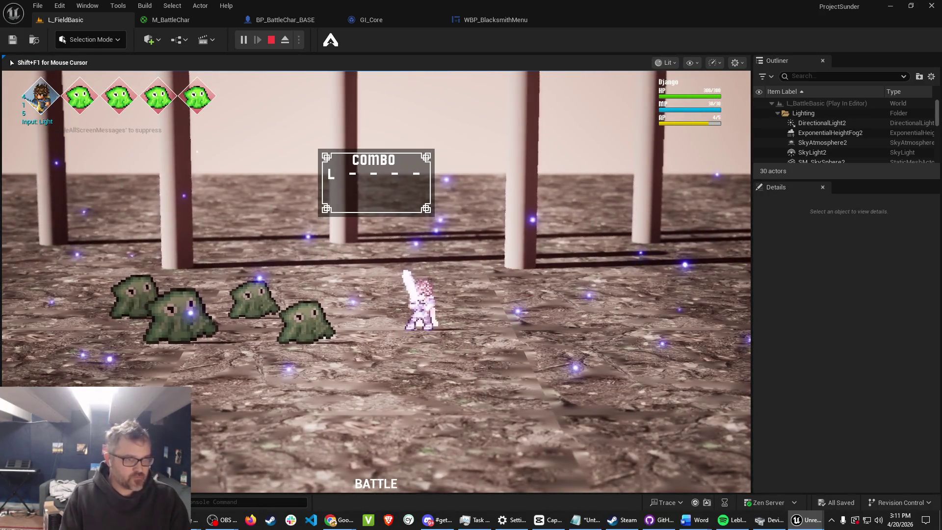
key("m")
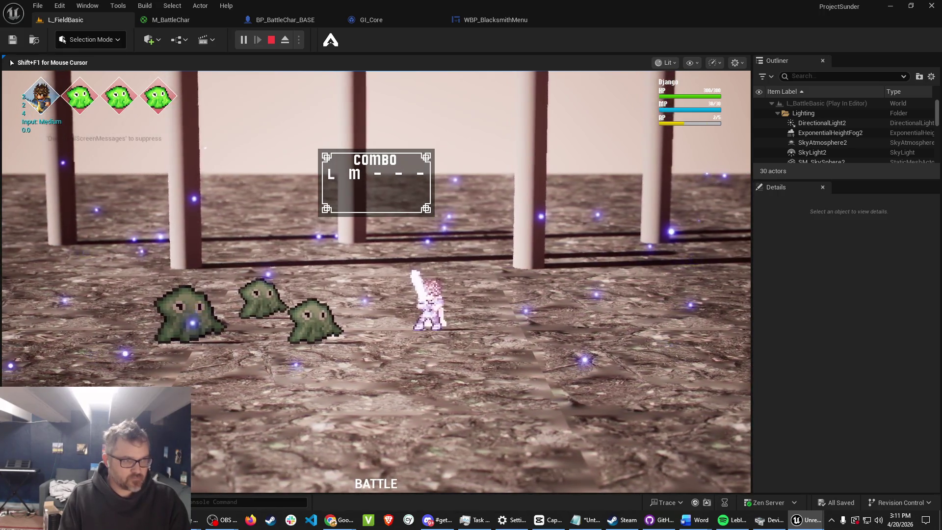
key("h")
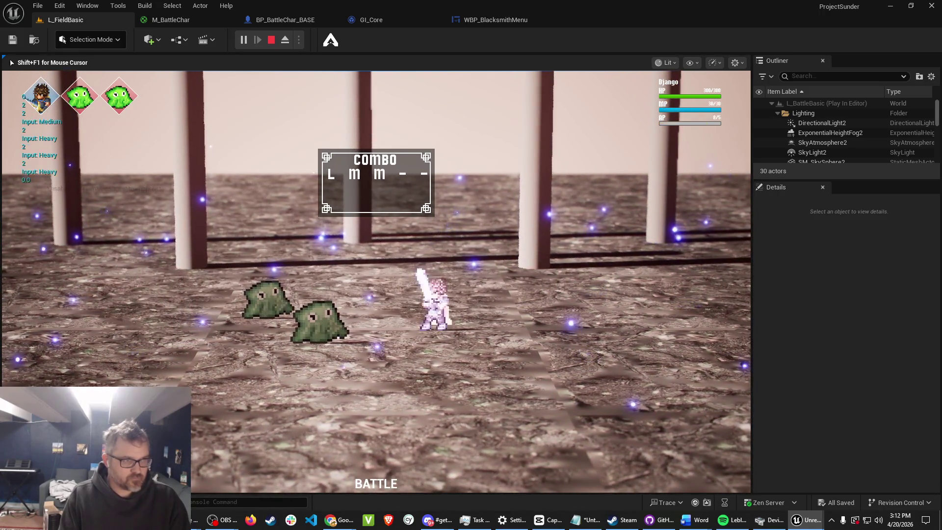
key("j")
key("Return")
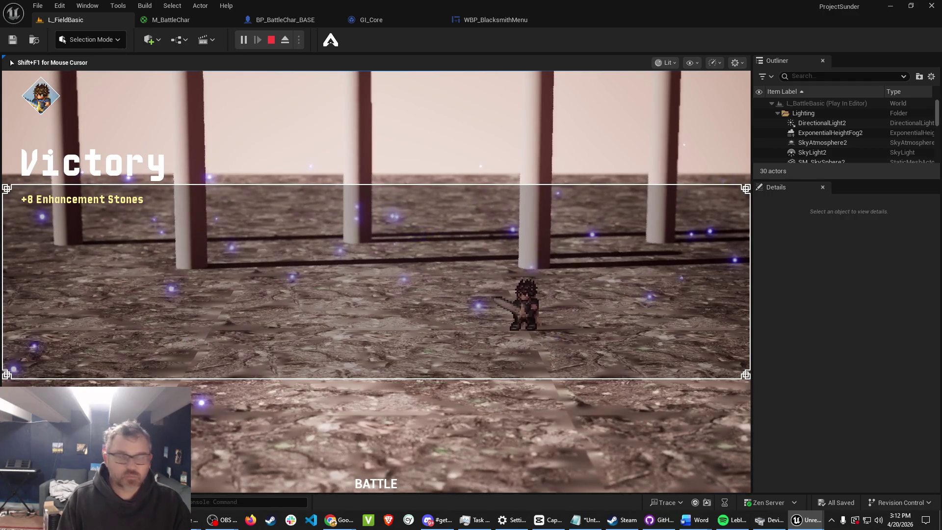
At the anvil, spend the stones on repeated Longsword enhancements, then close the Blacksmith.
key("a")
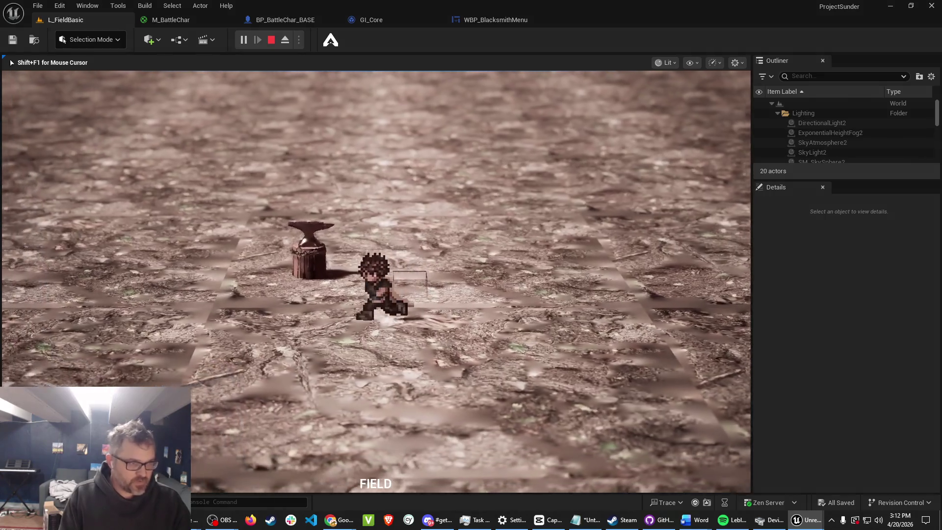
key("Return")
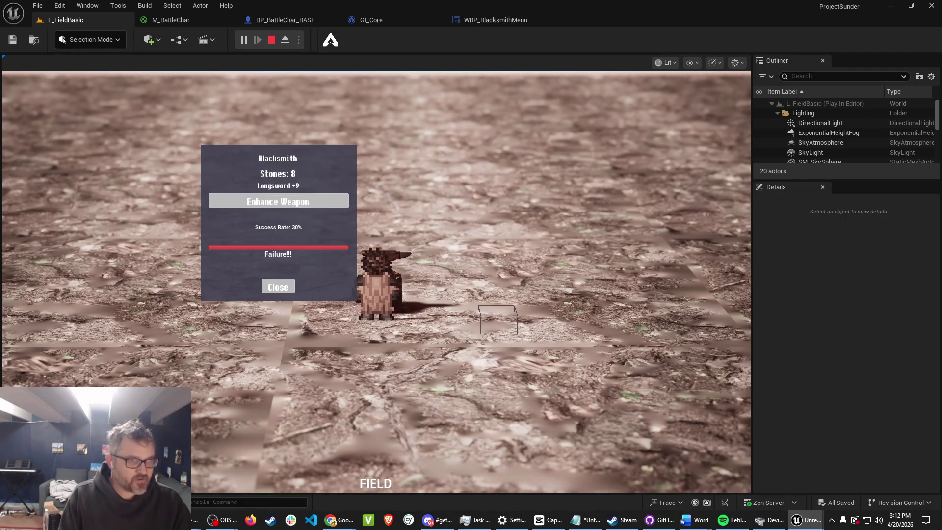
left_click(278, 201)
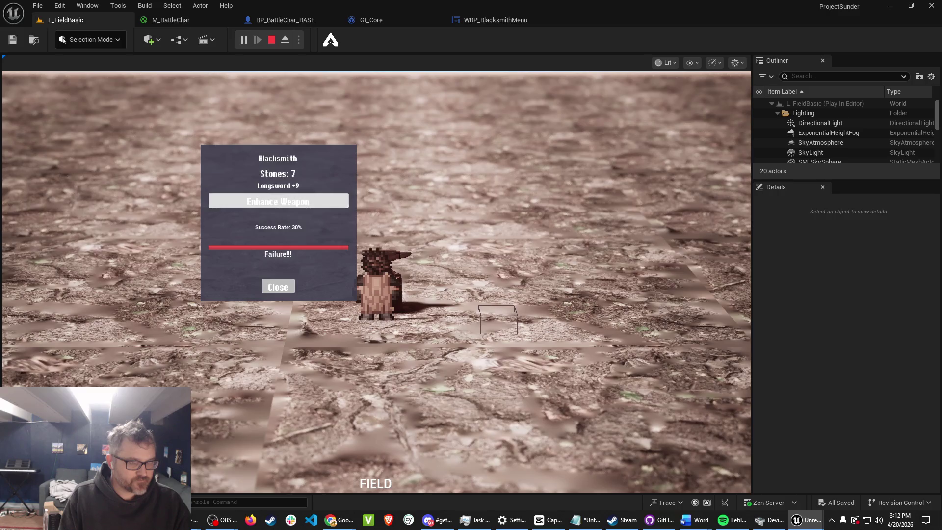
left_click(277, 201)
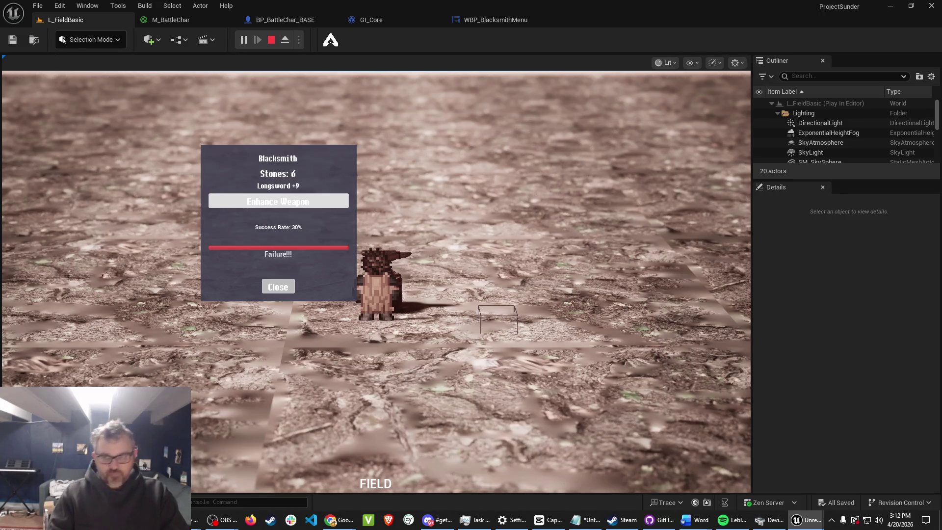
left_click(277, 201)
left_click(277, 202)
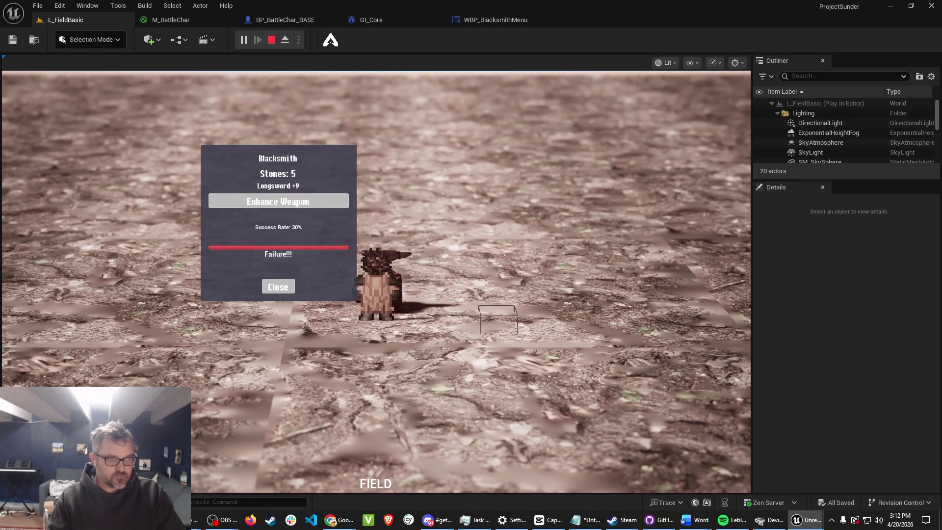
left_click(277, 201)
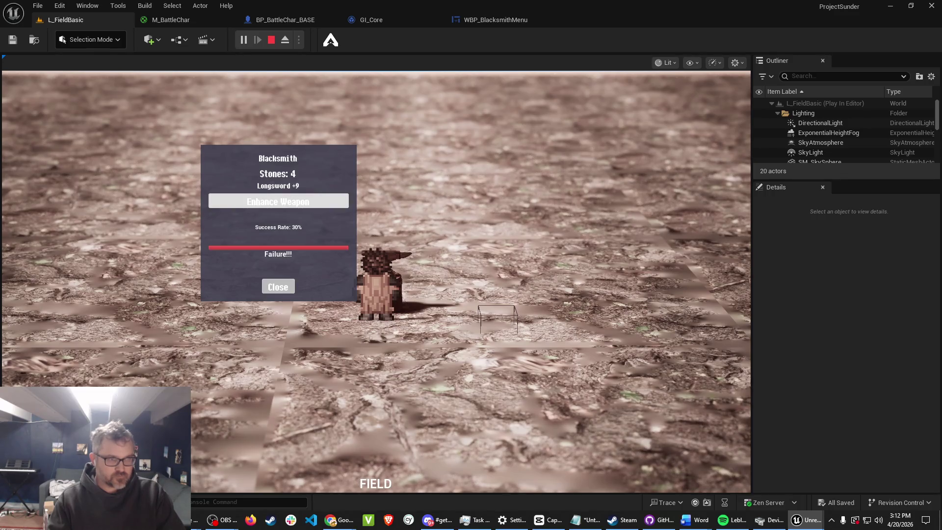
left_click(277, 201)
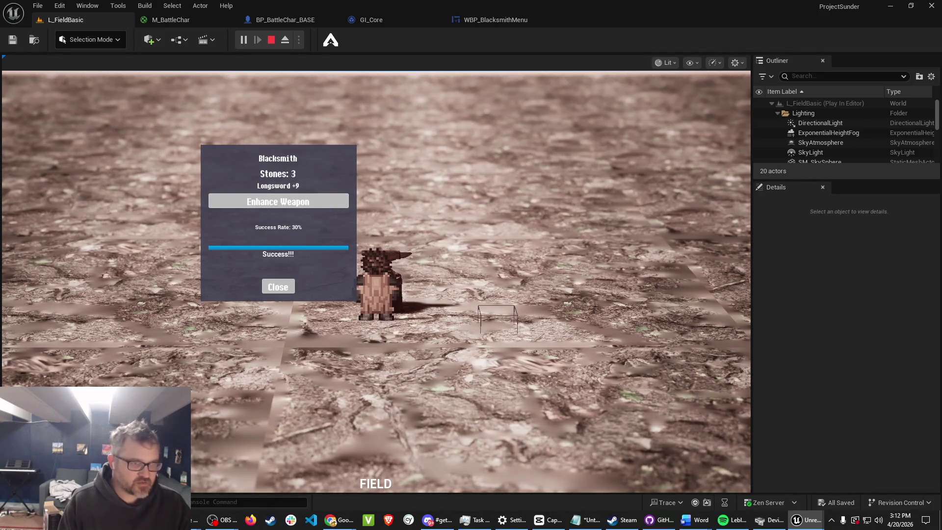
left_click(277, 201)
left_click(278, 286)
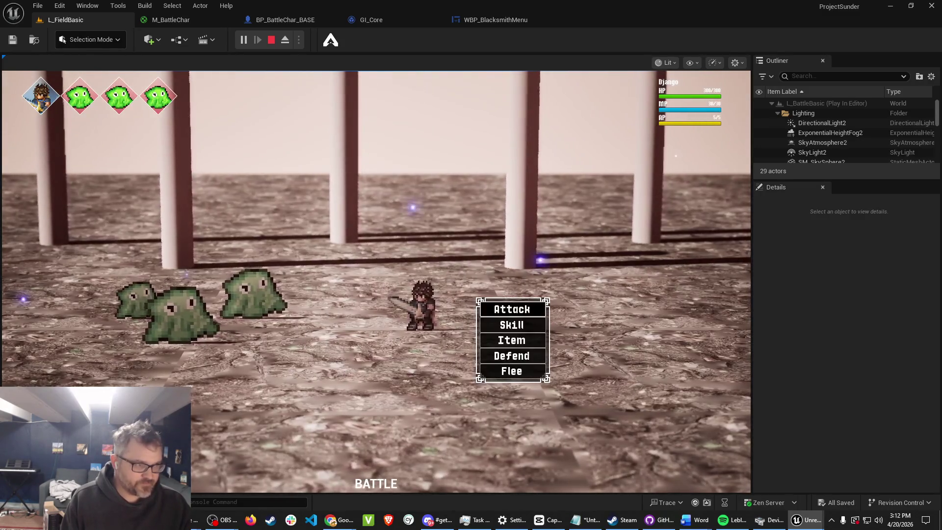
Win the slime battle with a Light-Light combo for +6 stones, check the Blacksmith, then stop Play-In-Editor.
key("Return")
key("Return")
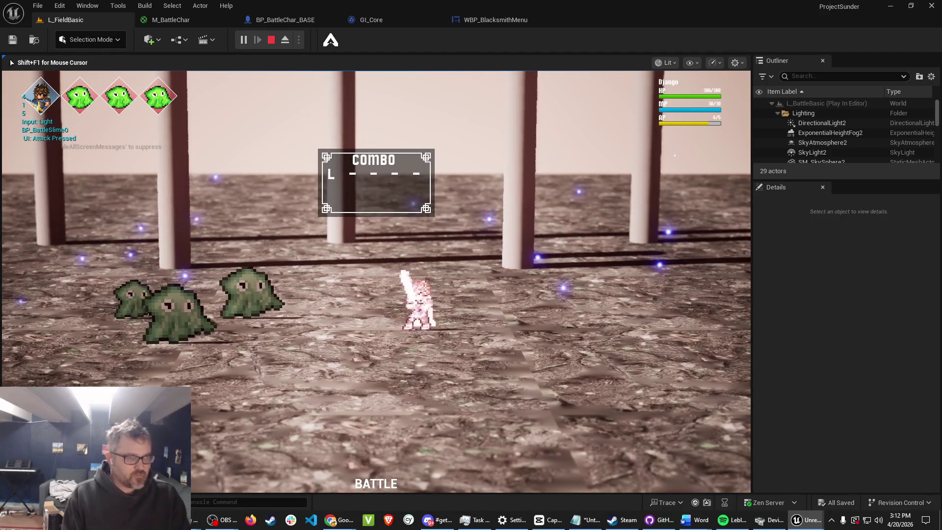
key("Return")
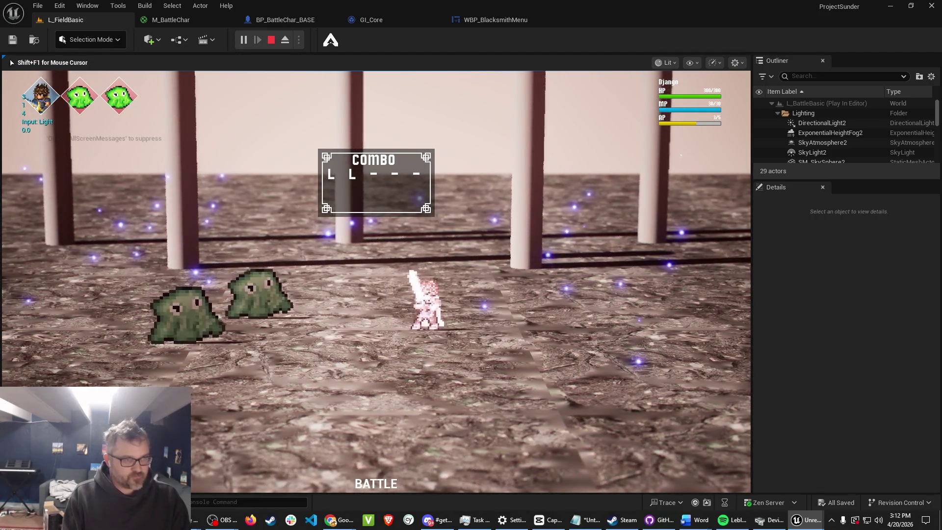
key("Return")
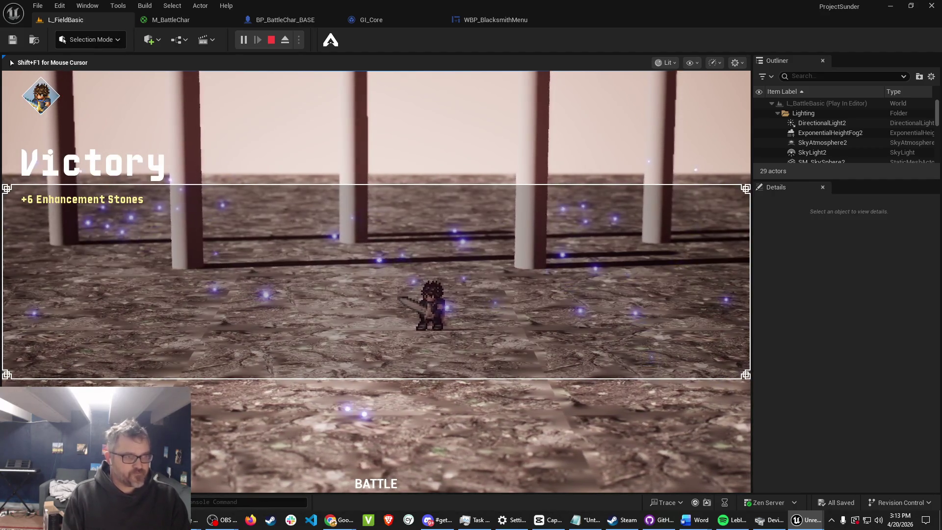
key("e")
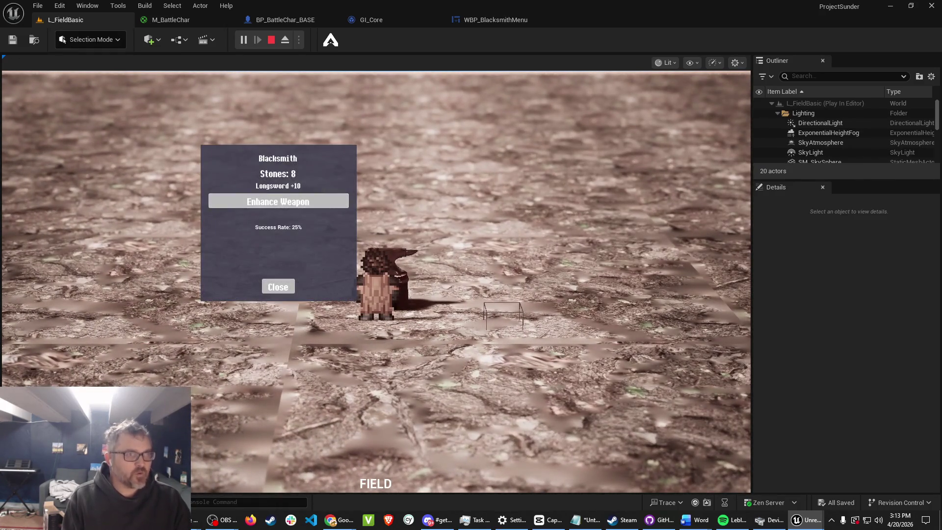
key("Escape")
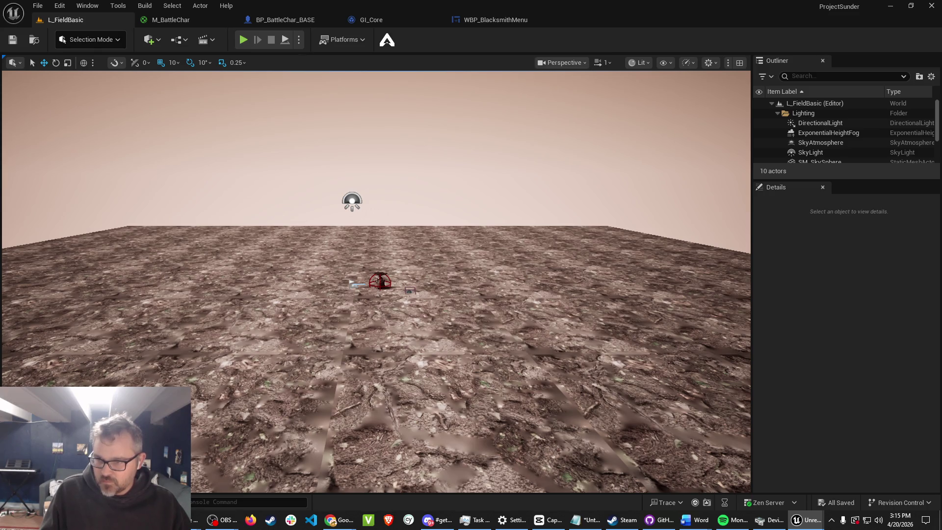
Alt+Tab past OBS to bring the Spotify window to the front.
key("alt+Tab")
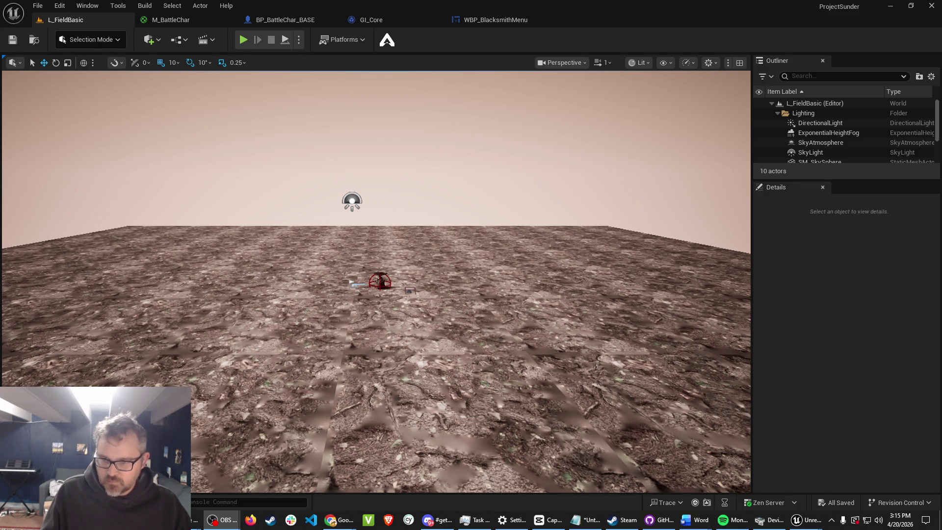
key("alt+Tab")
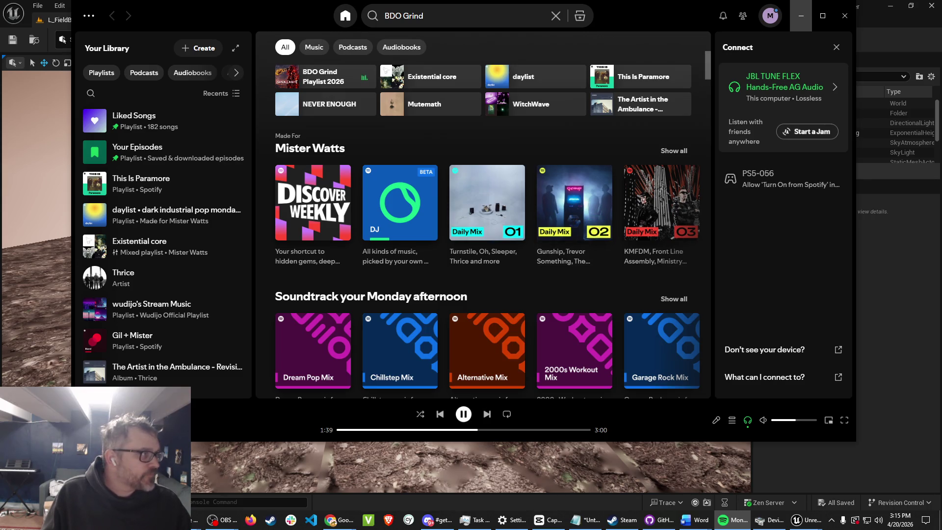
Minimize Spotify and return to the Unreal editor showing the L_FieldBasic level.
left_click(801, 16)
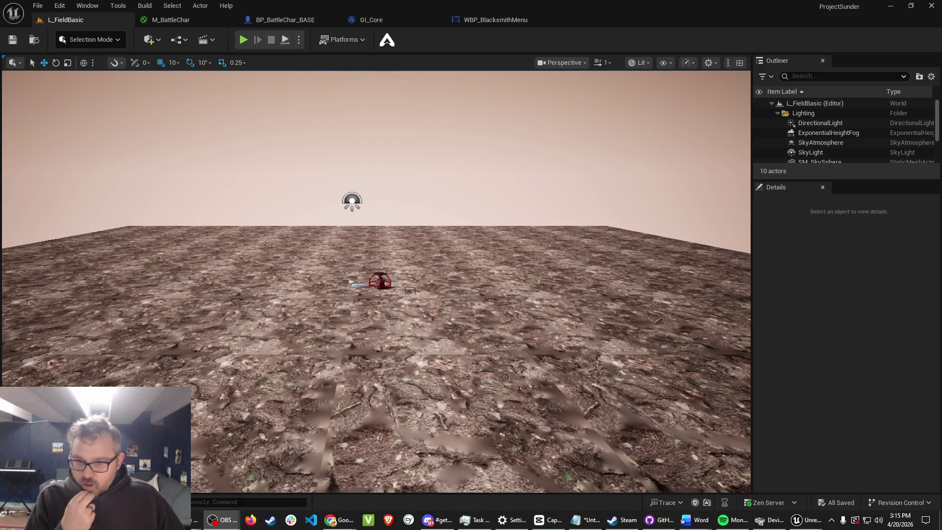
key("alt+Tab")
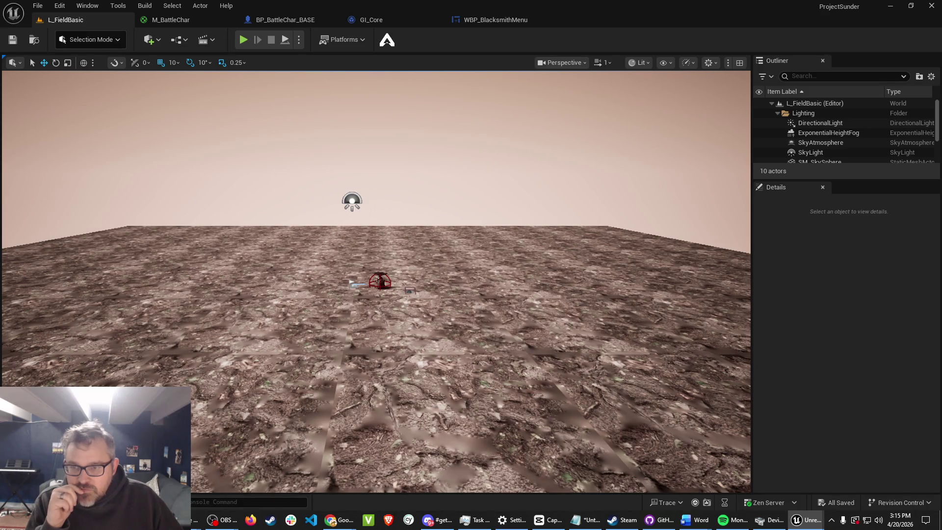
left_click(373, 138)
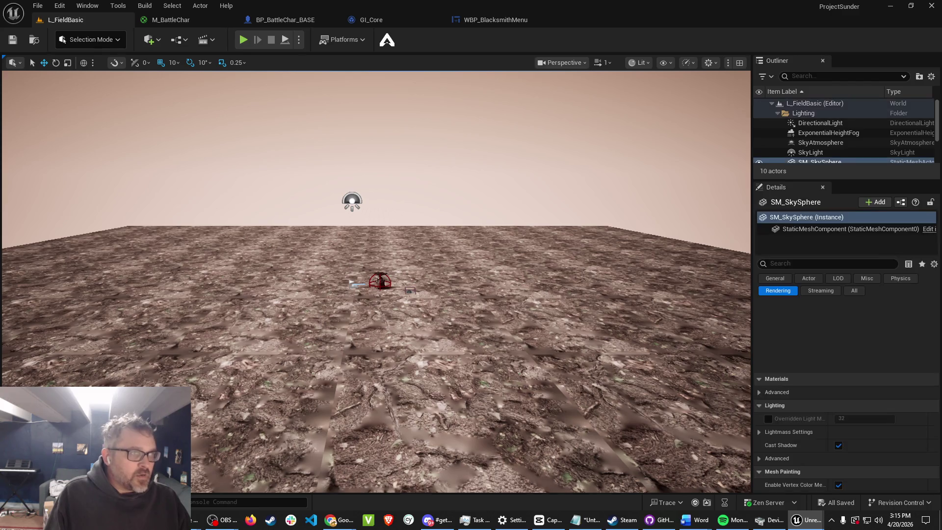
Search all assets in the Content Drawer for 'BP_battlemanager' and open BP_BattleManager.
key("ctrl+space")
scroll(58, 372, "up", 5)
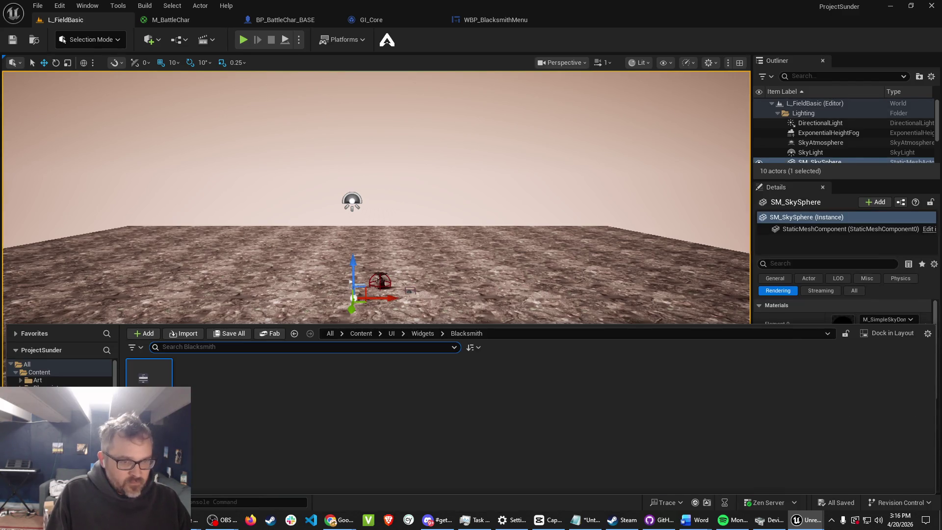
left_click(39, 372)
left_click(27, 364)
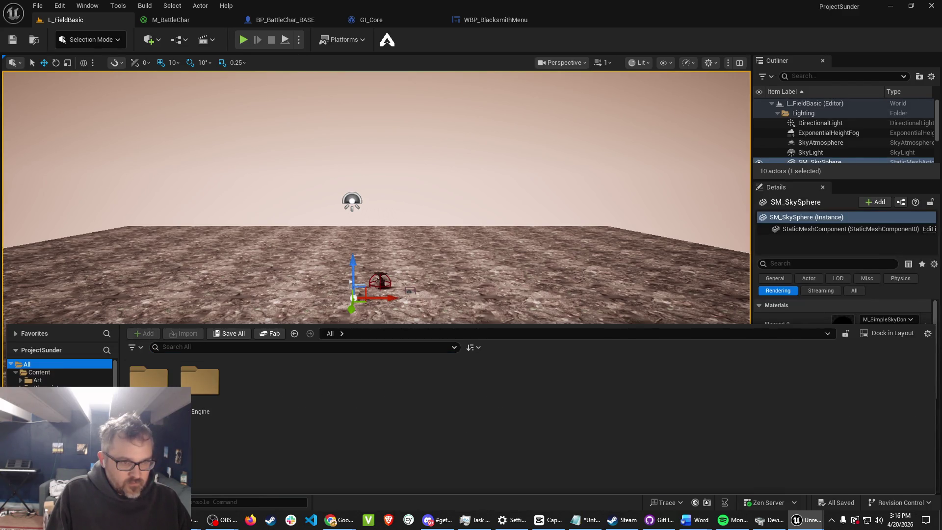
type("BP")
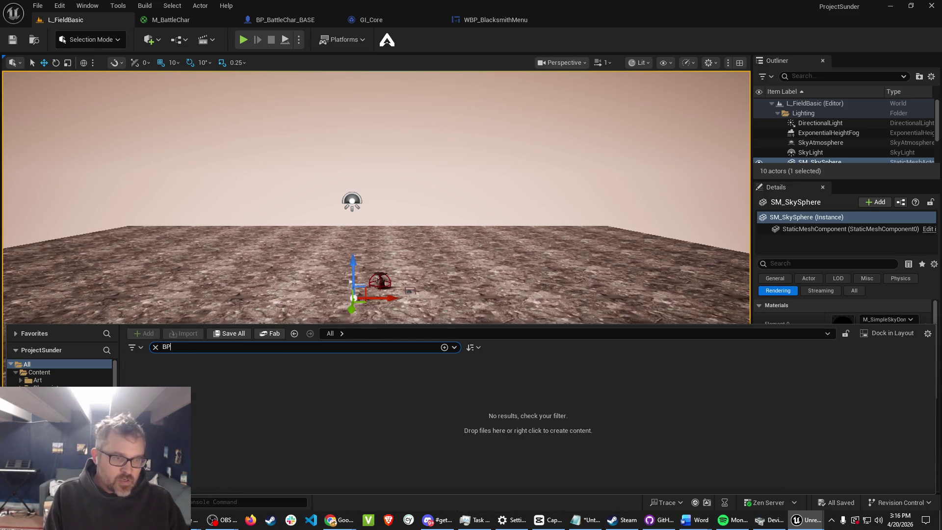
type("_battlemanager")
key("Down")
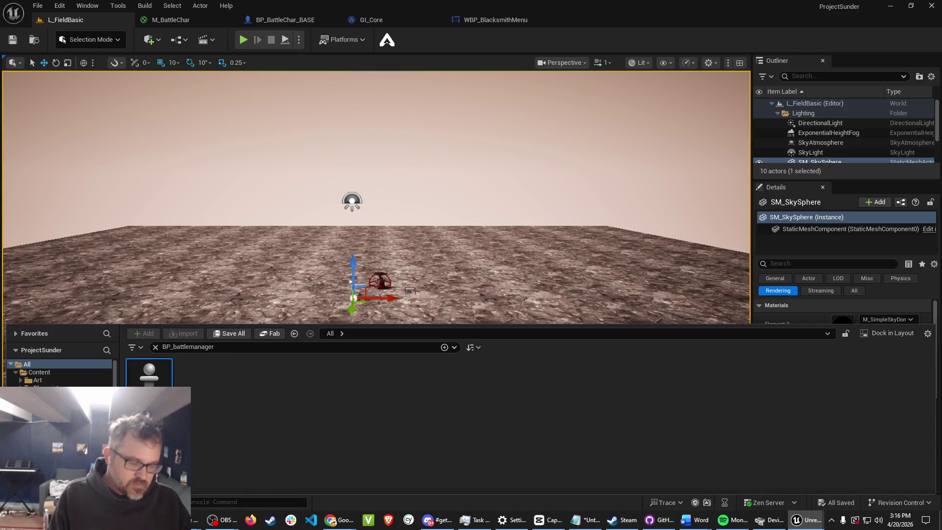
key("Return")
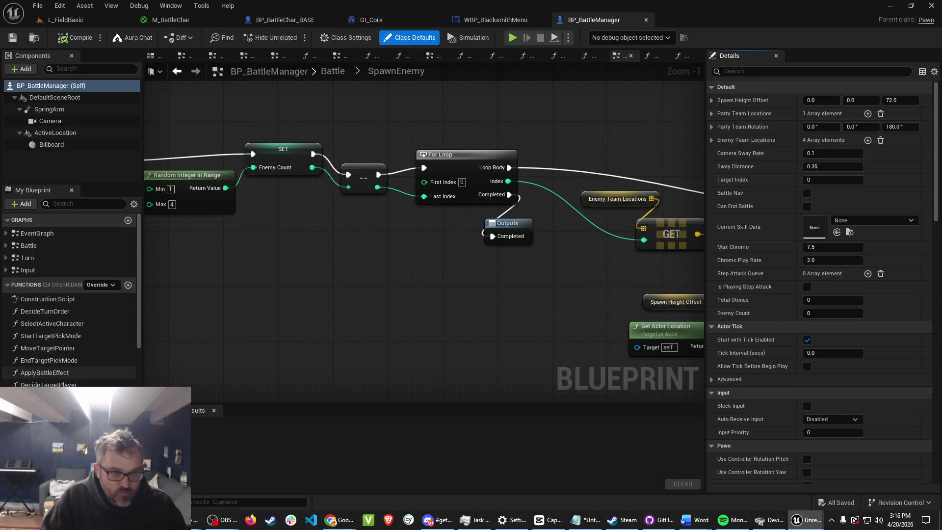
Add a Boolean variable NewVar to BP_BattleManager from the My Blueprint Variables list.
scroll(69, 353, "down", 6)
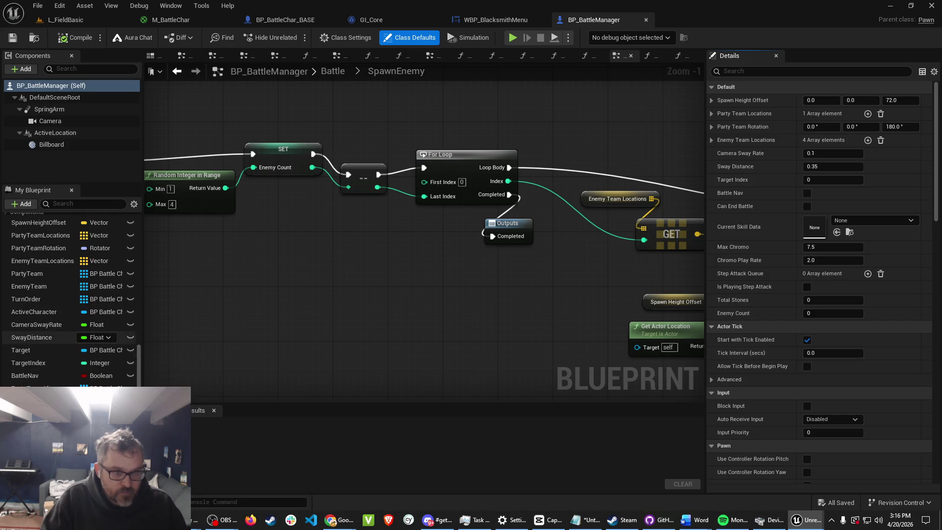
scroll(68, 337, "up", 3)
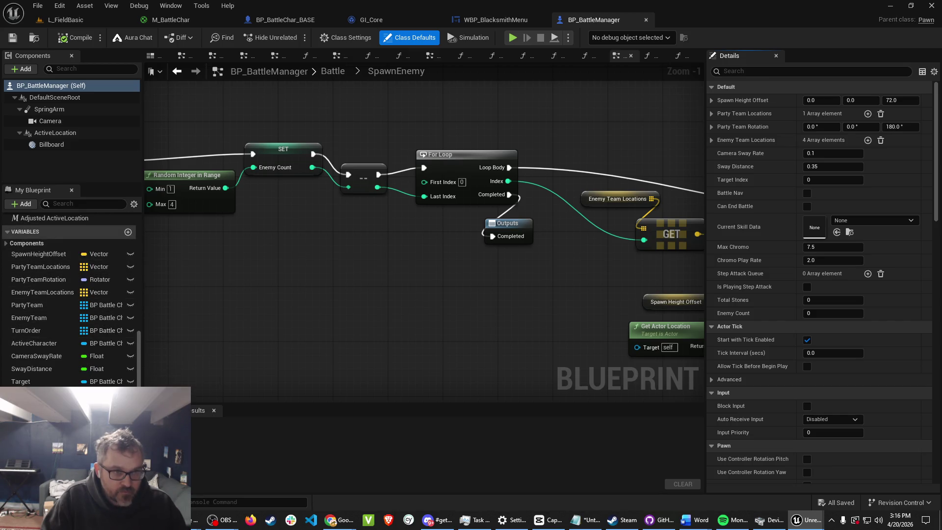
scroll(69, 339, "up", 6)
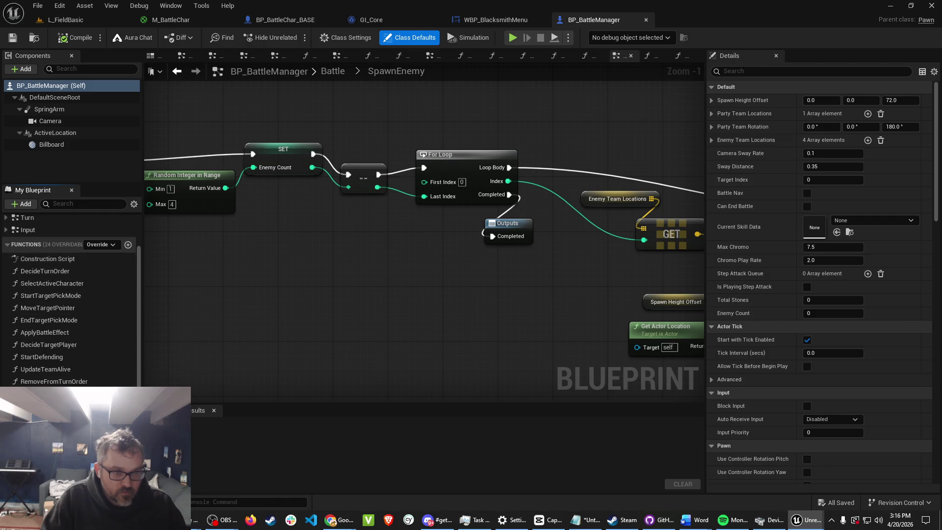
left_click(21, 203)
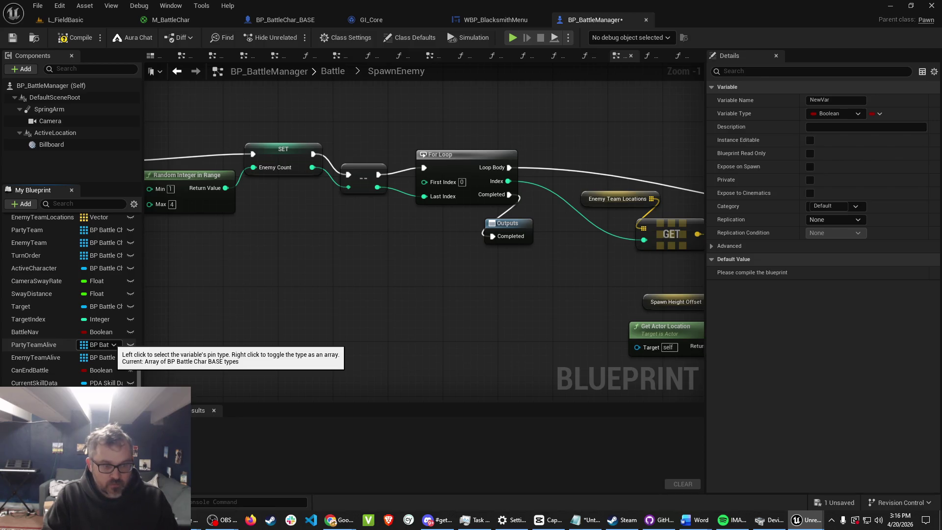
type("StepDamageMultiplie")
Name the variable StepDamageMultiplier, make it a Float, compile, and give it a default value of 1.0.
key("Return")
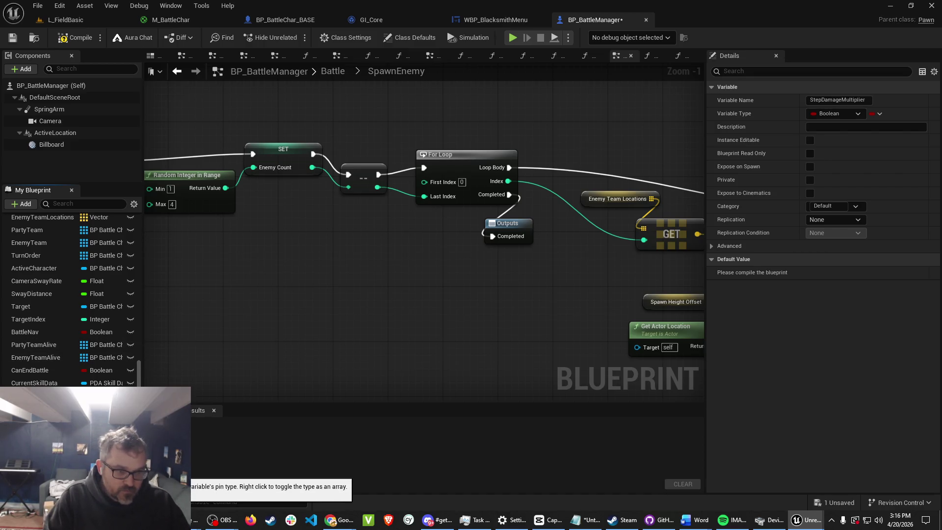
left_click(98, 470)
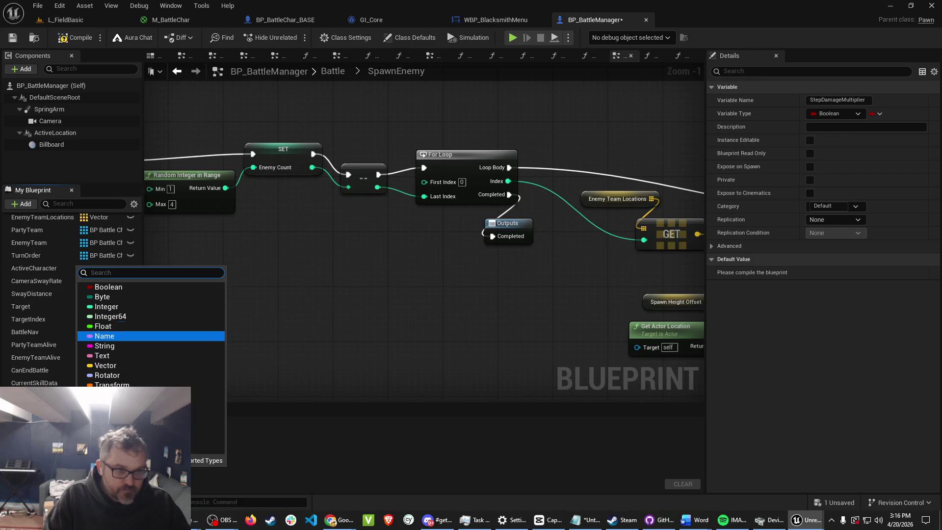
left_click(103, 326)
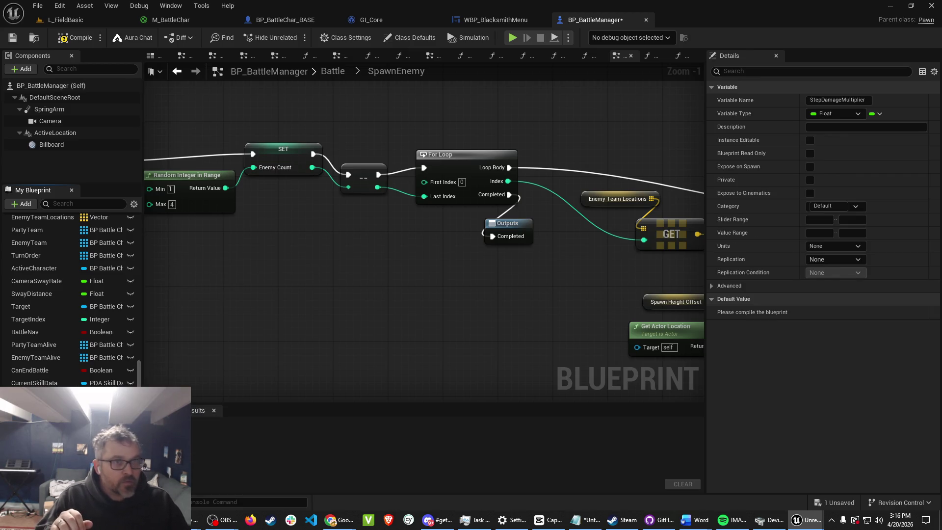
left_click(73, 37)
left_click(836, 312)
type("1")
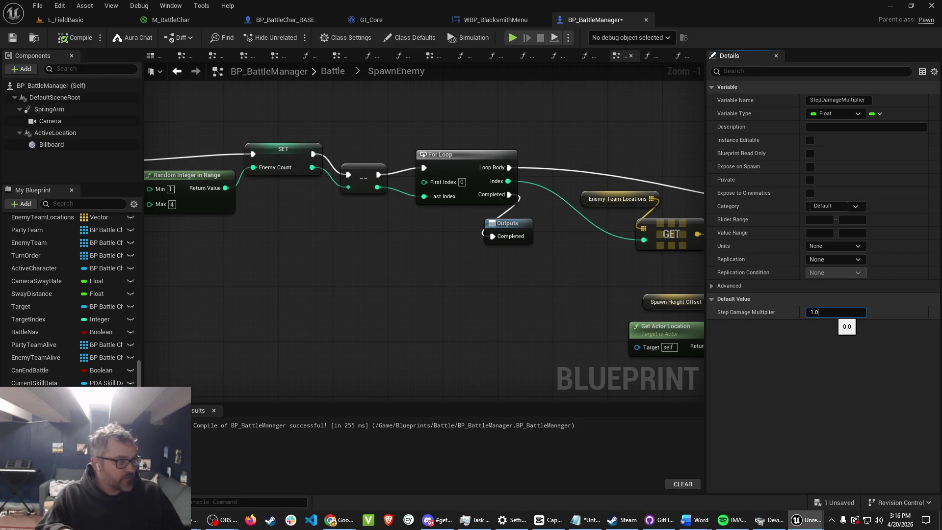
key("Return")
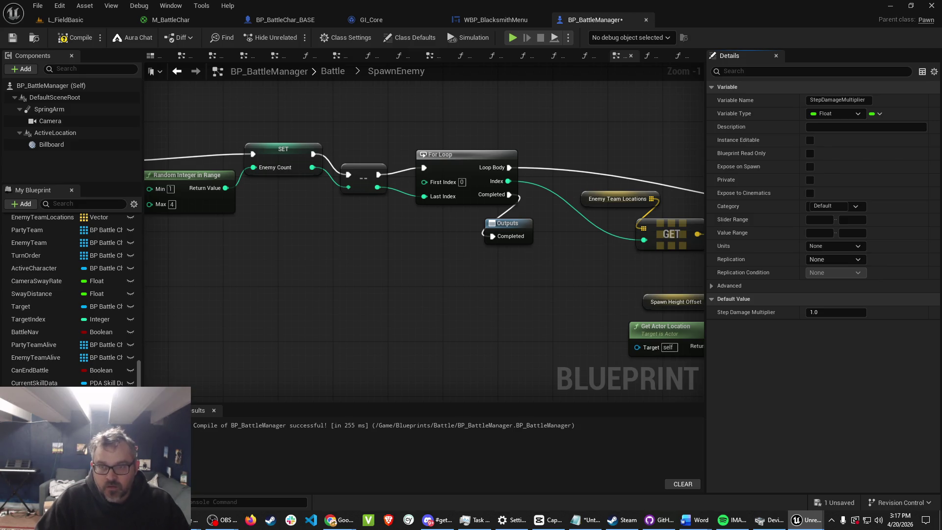
Expand the Battle and Turn graphs' events in My Blueprint to browse them.
scroll(59, 320, "up", 5)
scroll(69, 316, "up", 5)
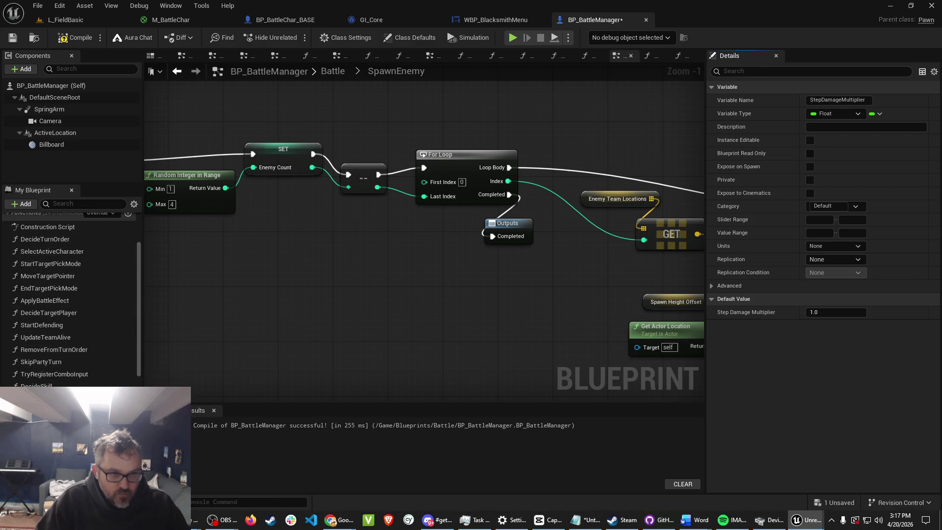
scroll(68, 319, "up", 1)
scroll(69, 299, "up", 2)
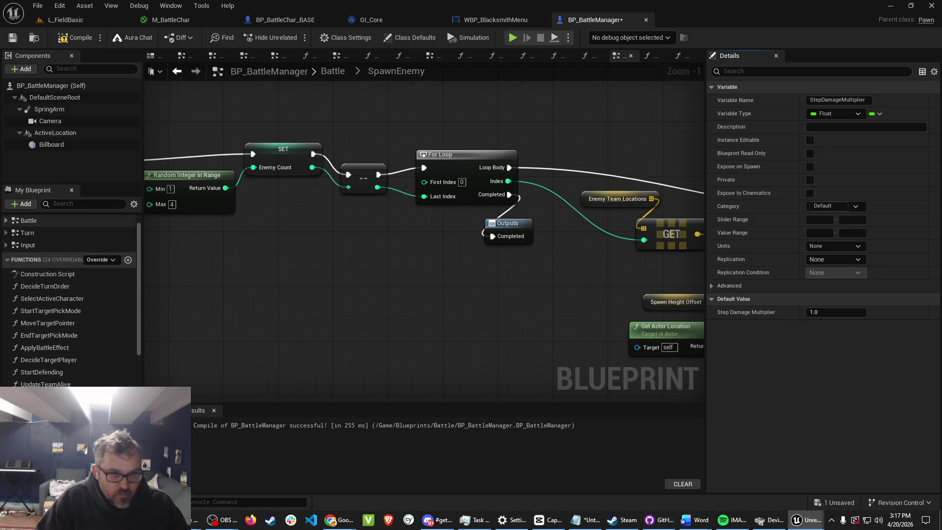
left_click(6, 221)
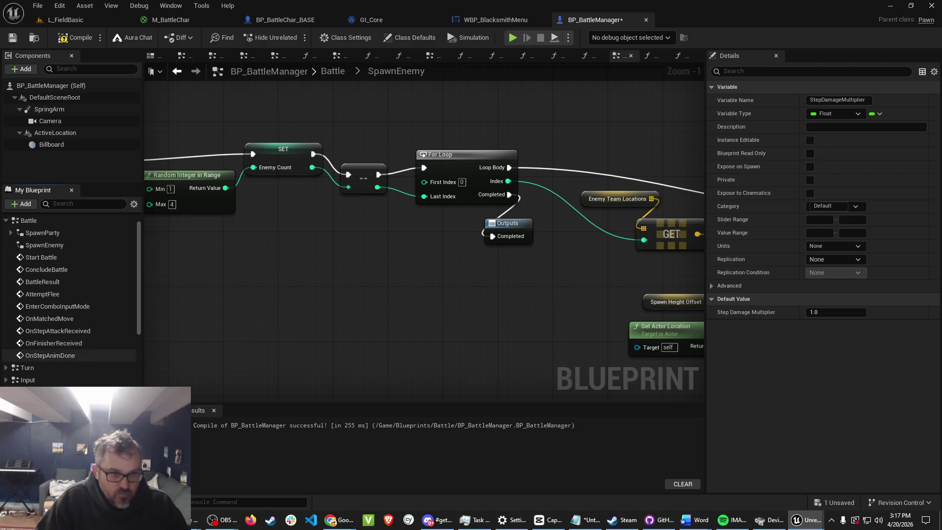
left_click(5, 367)
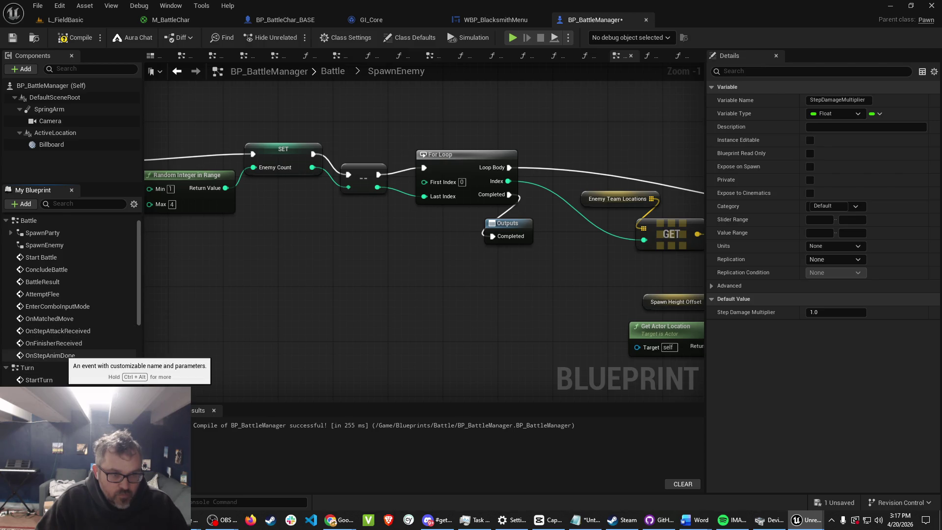
Filter My Blueprint by 'play' and open the PlayNextStepAttack function graph.
scroll(69, 368, "down", 2)
scroll(68, 372, "down", 5)
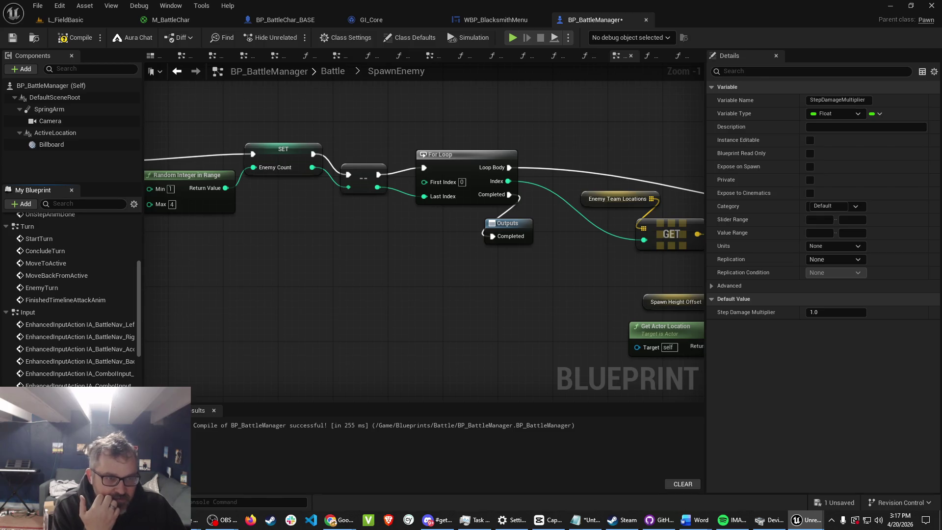
type("play")
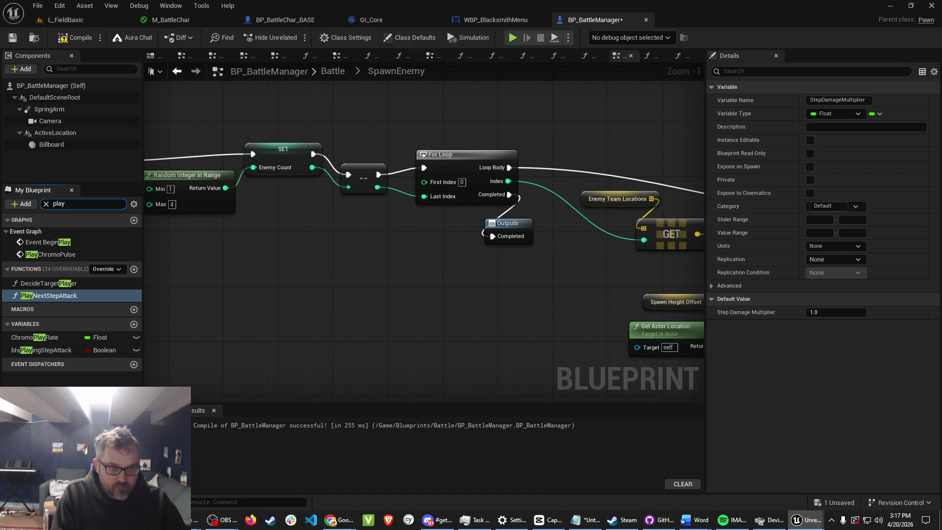
double_click(54, 295)
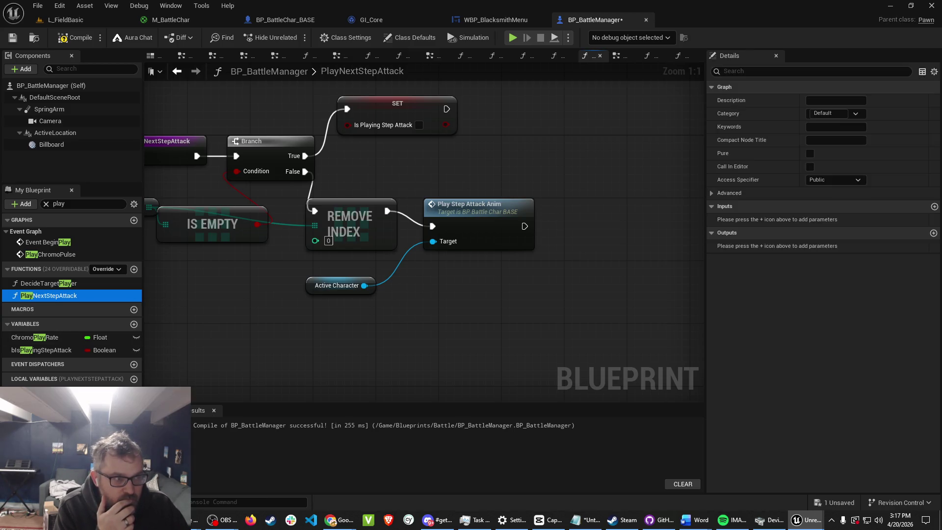
Reopen PlayNextStepAttack and rearrange the entry, Branch, Step Attack Queue and Is Empty nodes.
left_click(74, 297)
double_click(74, 296)
left_click_drag(289, 195, 171, 187)
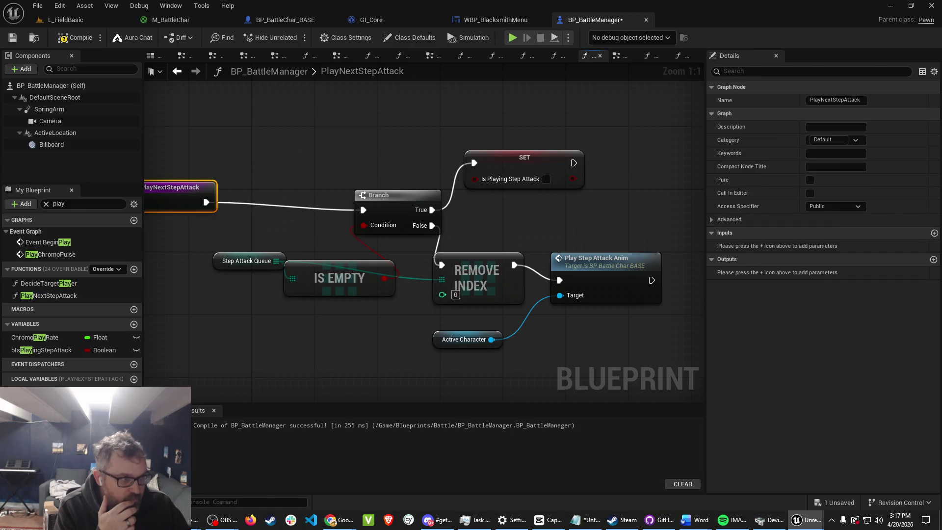
left_click_drag(284, 244, 323, 199)
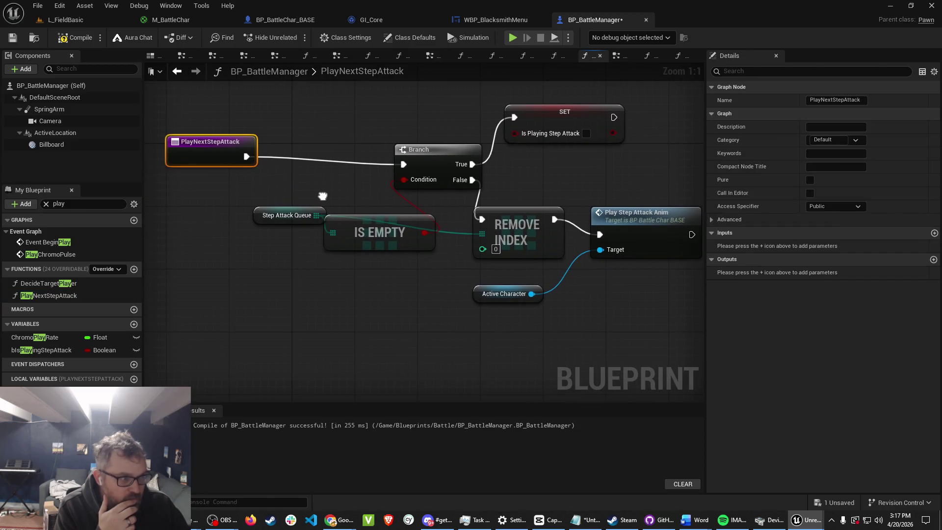
right_click(324, 199)
key("Escape")
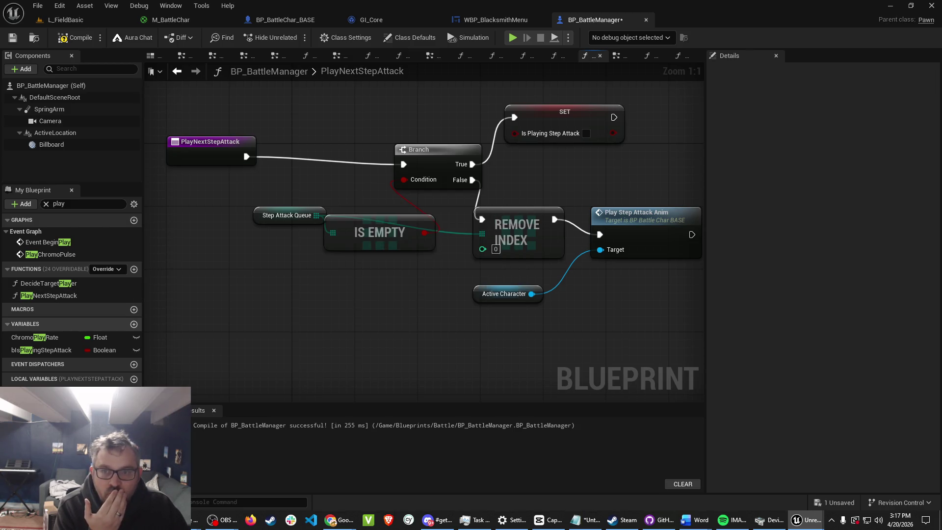
left_click_drag(334, 346, 275, 352)
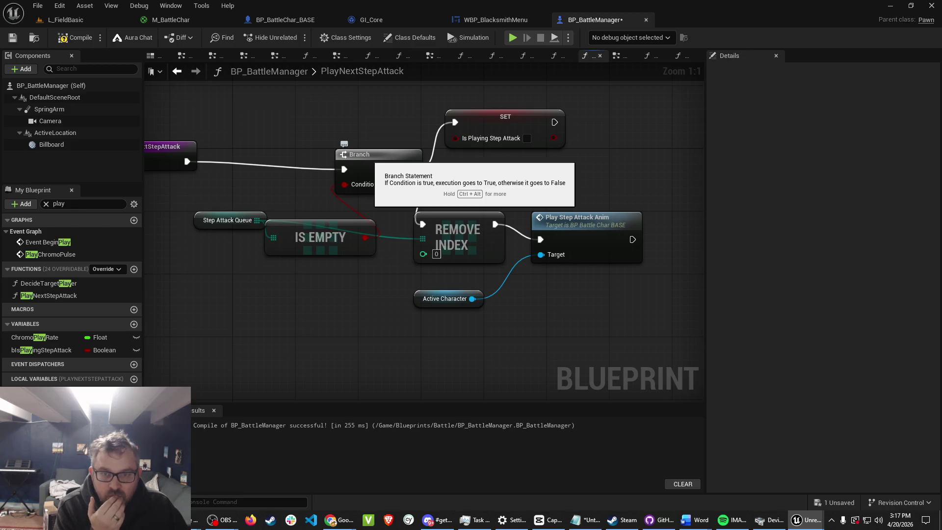
mouse_move(368, 154)
left_mouse_down()
mouse_move(246, 146)
mouse_move(258, 146)
left_mouse_up()
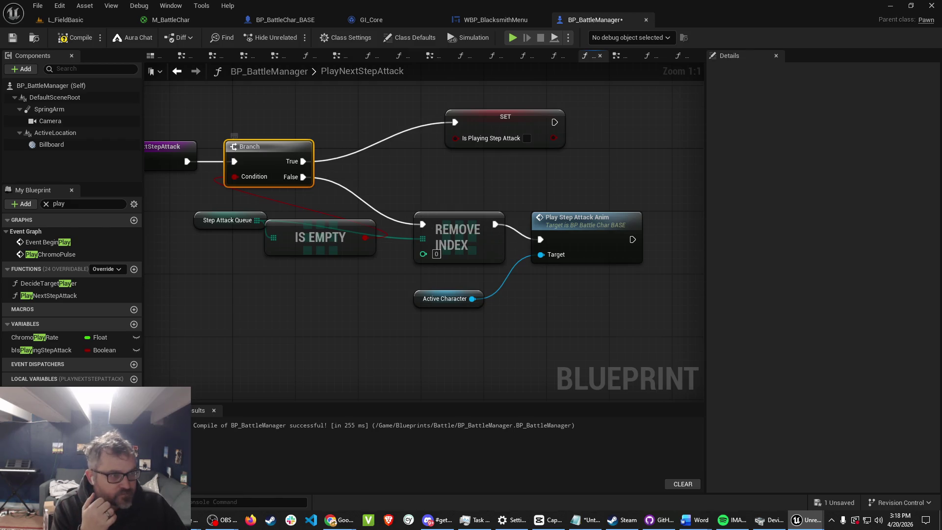
left_click_drag(252, 146, 252, 138)
left_click_drag(191, 203, 378, 259)
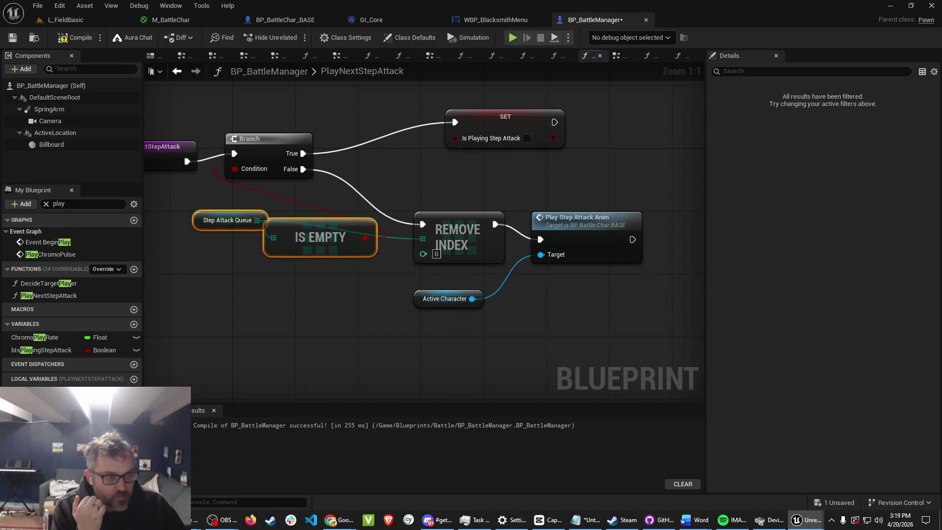
mouse_move(320, 237)
left_mouse_down()
mouse_move(335, 252)
mouse_move(336, 298)
mouse_move(218, 252)
mouse_move(211, 228)
mouse_move(195, 221)
left_mouse_up()
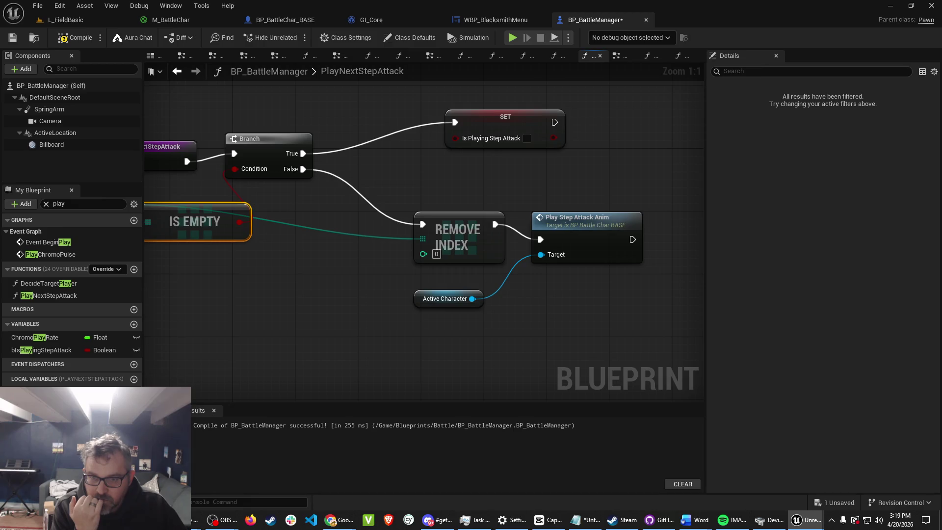
Disconnect Branch's False output from Remove Index and filter members by 'stepa'.
left_click(301, 169, "alt")
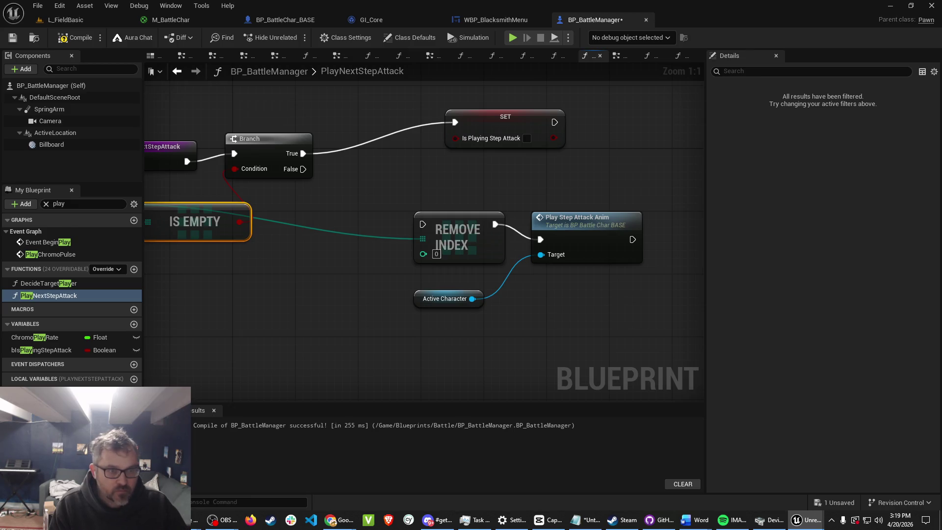
double_click(59, 203)
type("stepa")
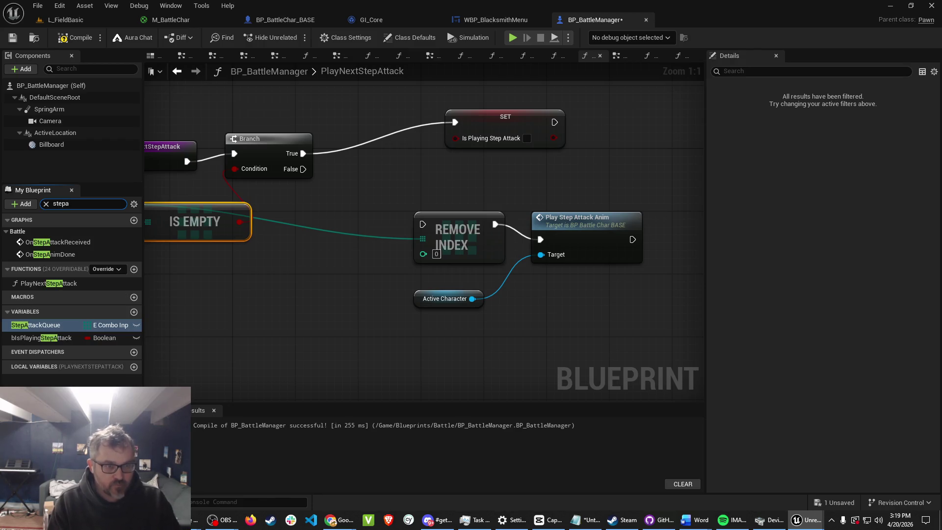
Drop a Step Attack Queue getter into the graph and add a Select node wired from it.
mouse_move(34, 325)
left_mouse_down()
mouse_move(258, 285)
mouse_move(269, 270)
mouse_move(244, 276)
left_mouse_up()
left_click(292, 277)
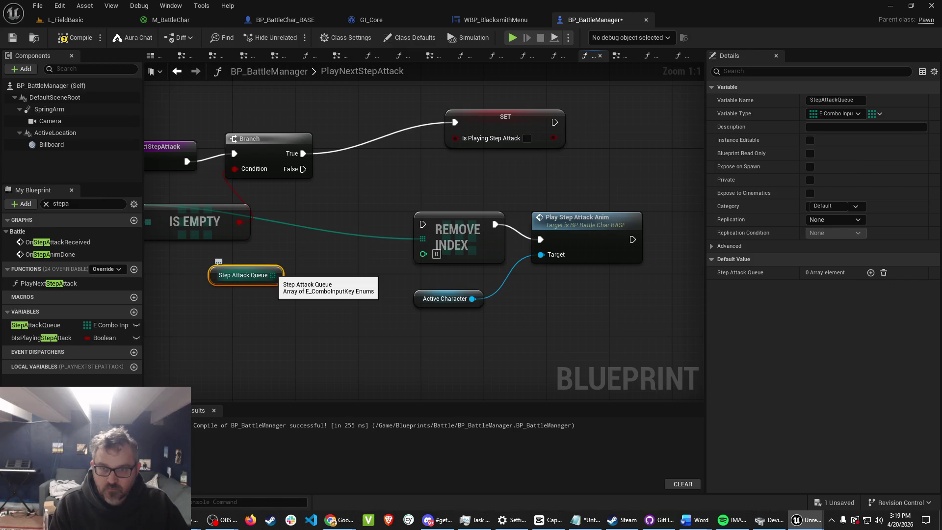
mouse_move(245, 276)
left_mouse_down()
mouse_move(206, 278)
mouse_move(252, 269)
left_mouse_up()
type("sele")
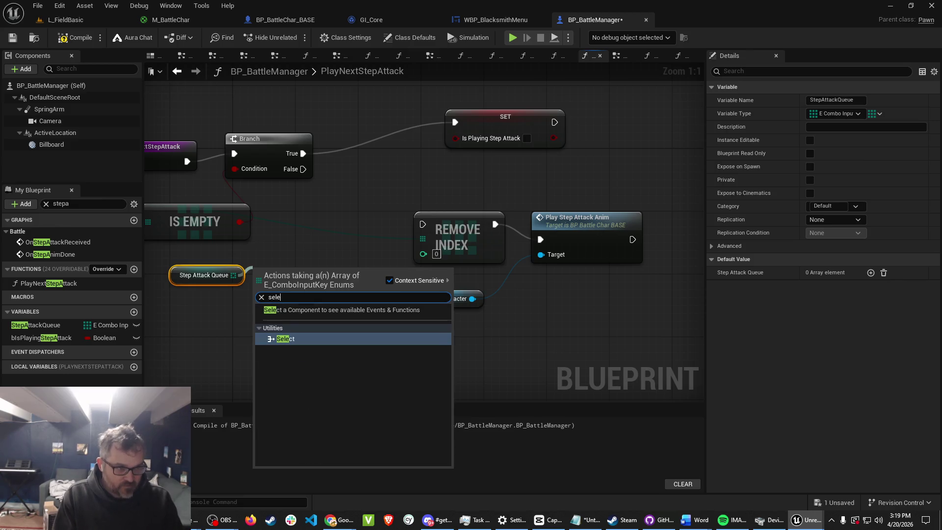
key("Return")
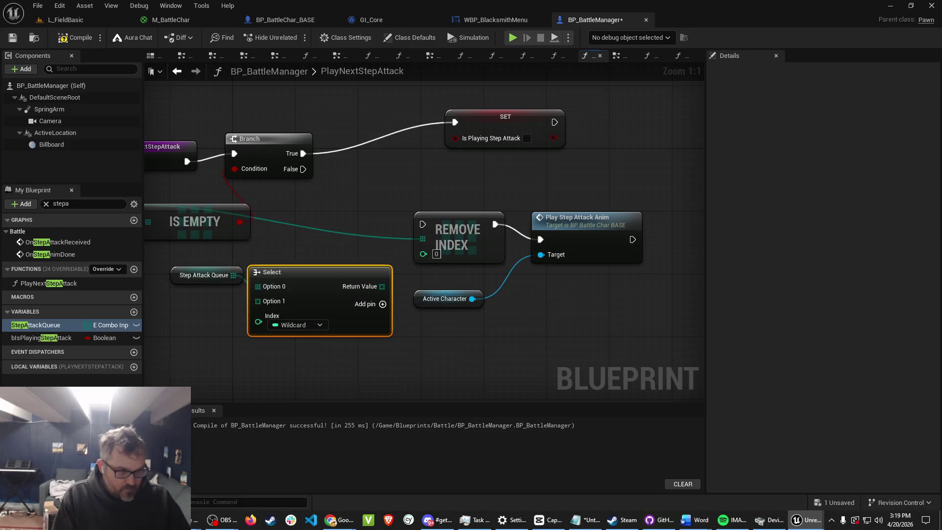
mouse_move(275, 271)
left_mouse_down()
mouse_move(282, 256)
mouse_move(275, 264)
left_mouse_up()
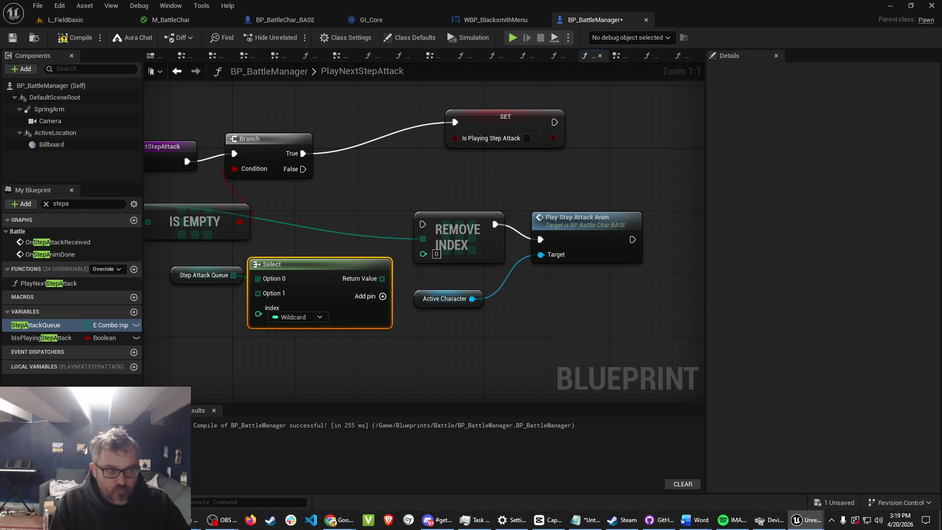
Place the Select node below the getter, then compile and save BP_BattleManager.
left_click(298, 317)
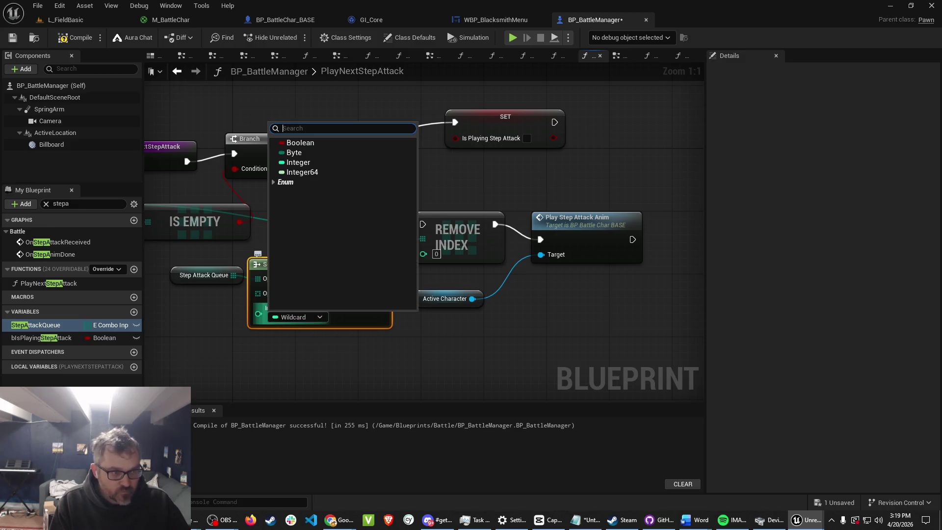
key("Escape")
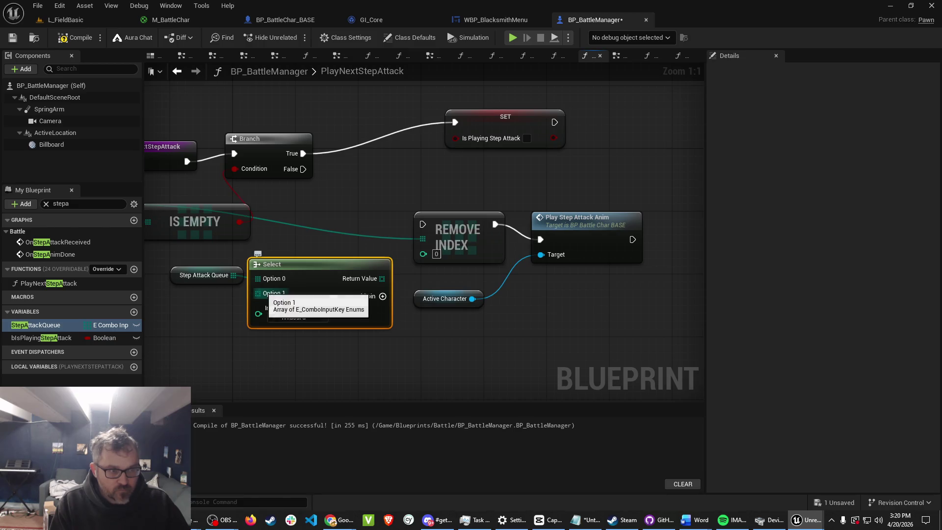
mouse_move(382, 278)
left_mouse_down()
mouse_move(416, 289)
mouse_move(404, 281)
left_mouse_up()
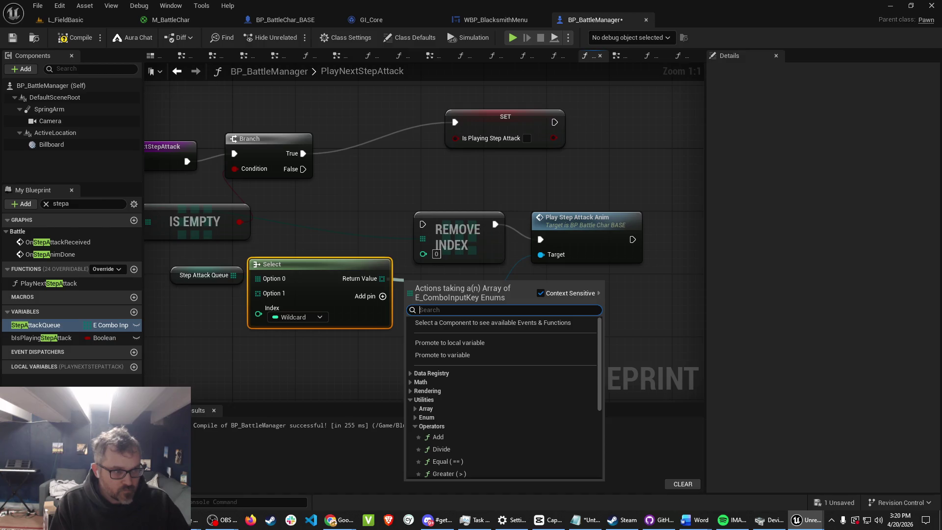
key("Escape")
mouse_move(331, 270)
left_mouse_down()
mouse_move(325, 322)
mouse_move(331, 310)
left_mouse_up()
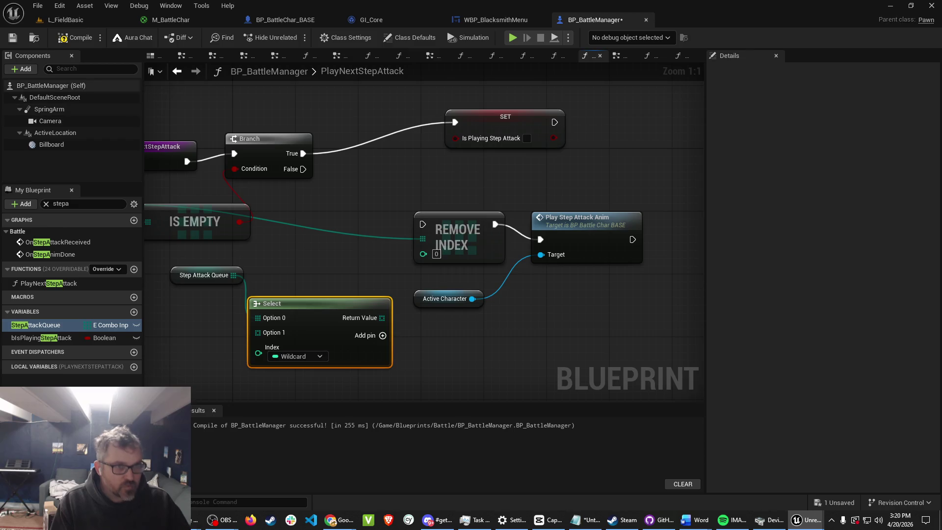
left_click(74, 38)
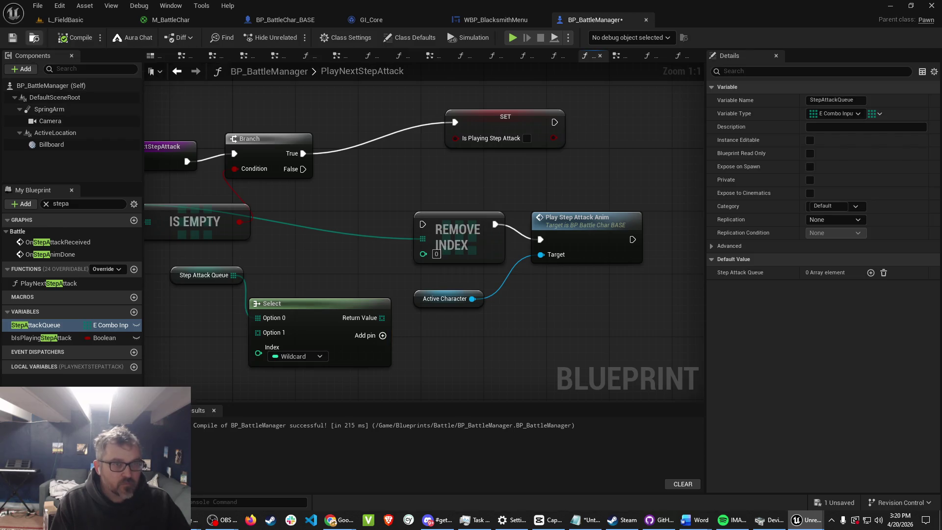
key("ctrl+s")
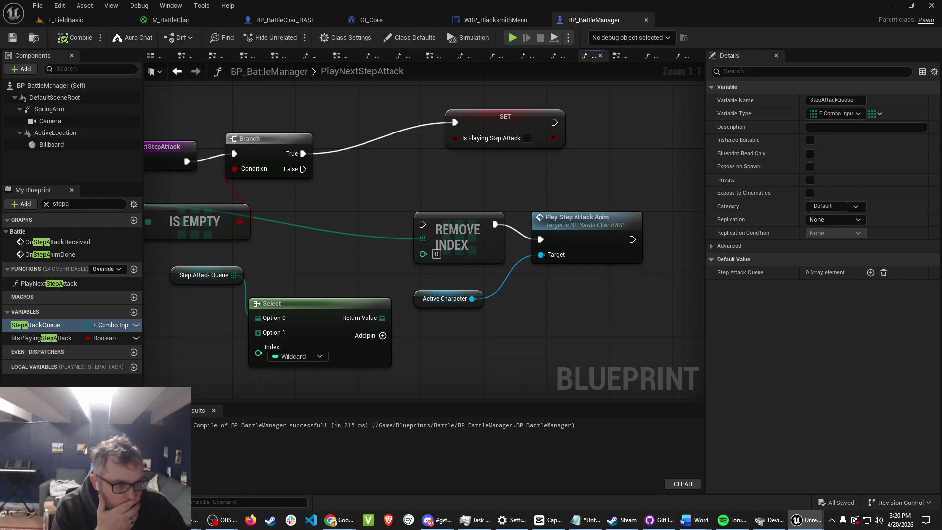
mouse_move(204, 275)
left_mouse_down()
mouse_move(188, 298)
mouse_move(196, 306)
left_mouse_up()
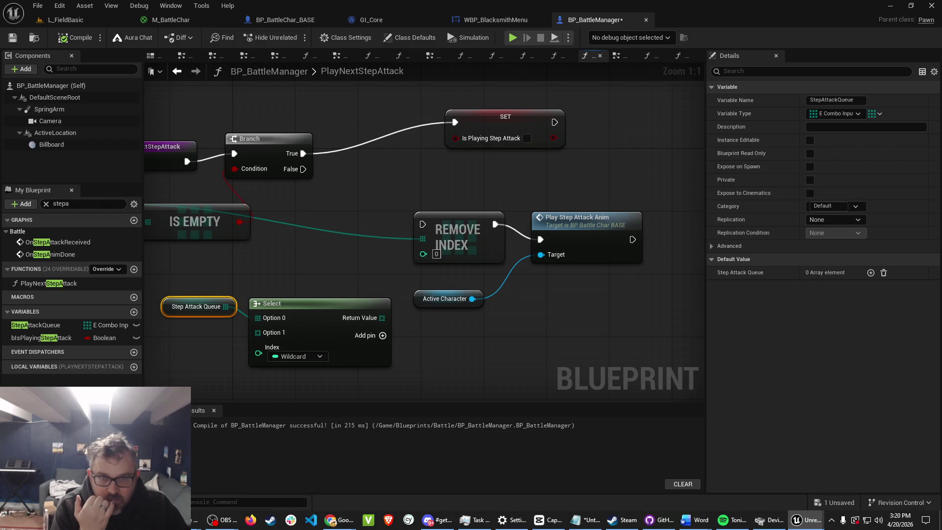
left_click(297, 356)
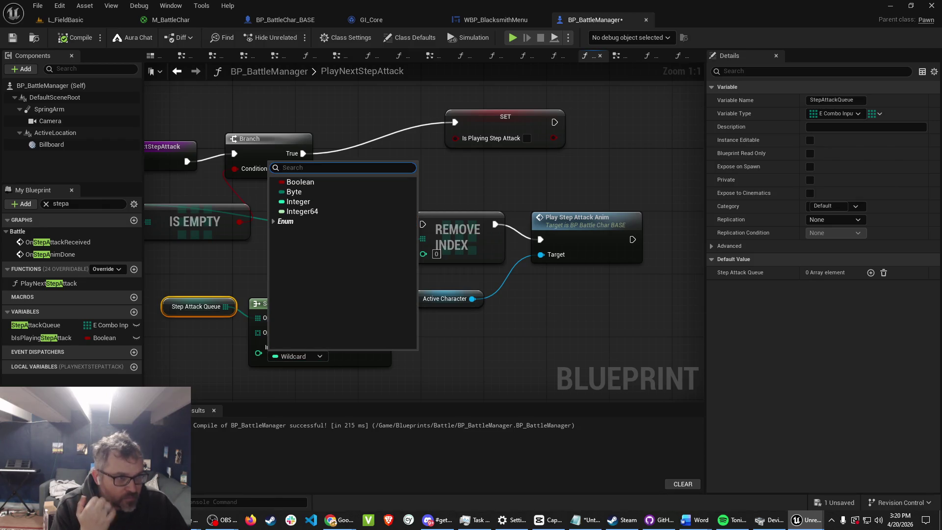
Set the Select index type to E Combo Input Key, exposing Light, Medium and Heavy options.
type("e_c")
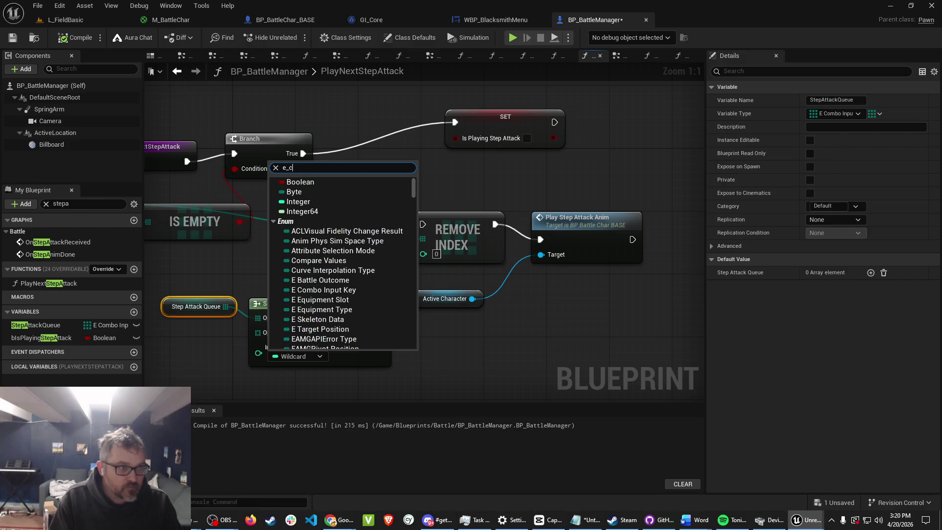
type("omb")
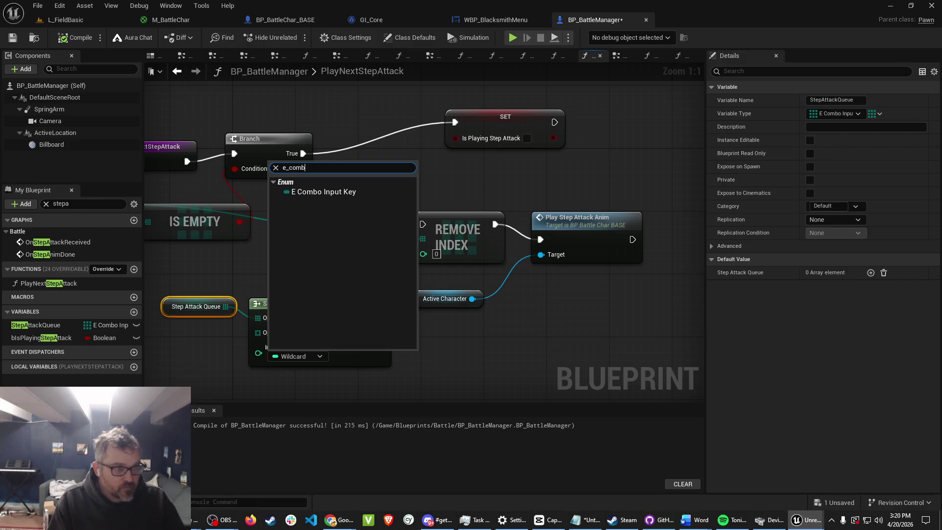
left_click(324, 191)
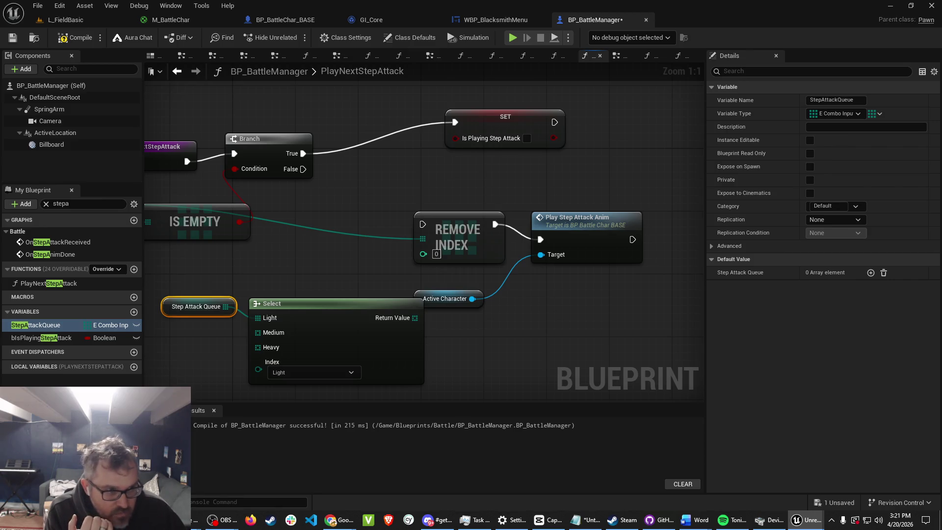
mouse_move(294, 314)
left_mouse_down()
mouse_move(261, 296)
mouse_move(301, 313)
mouse_move(294, 306)
left_mouse_up()
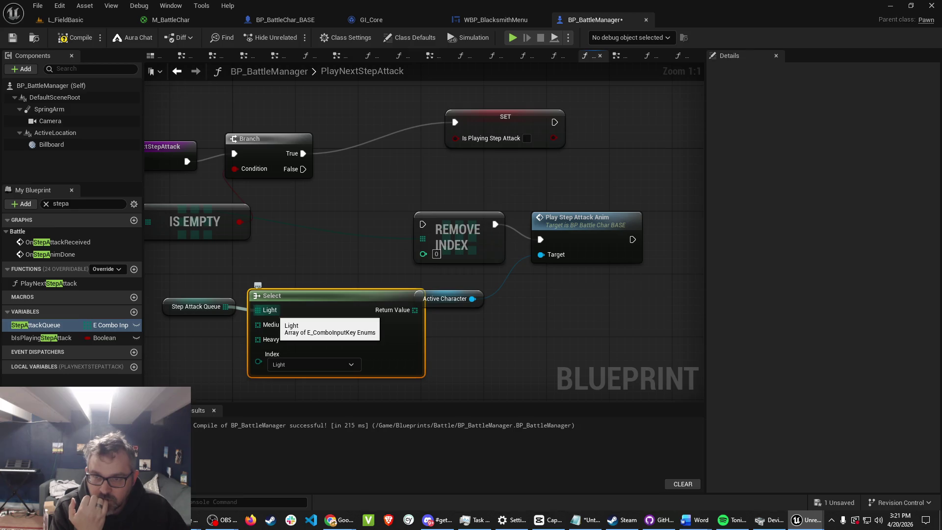
mouse_move(341, 265)
left_mouse_down()
mouse_move(465, 245)
mouse_move(285, 238)
left_mouse_up()
left_click_drag(368, 280, 410, 292)
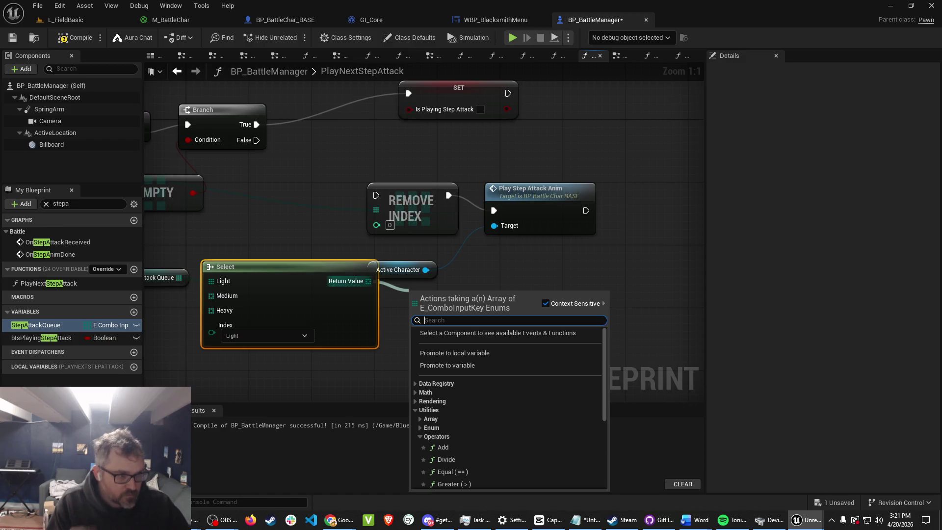
type("floa")
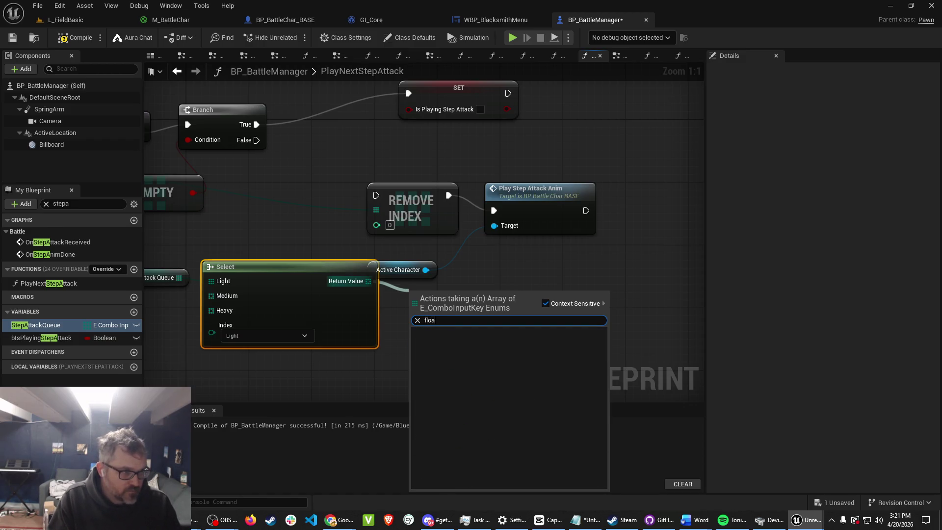
key("BackSpace")
key("BackSpace")
key("BackSpace")
key("Escape")
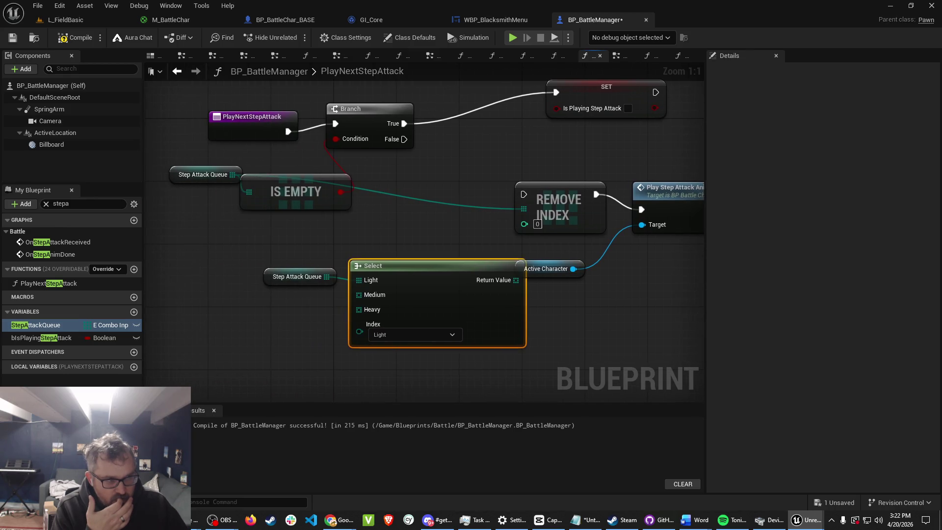
Switch the Select node's index to Medium and then back to Light.
right_click(379, 220)
left_click(379, 221)
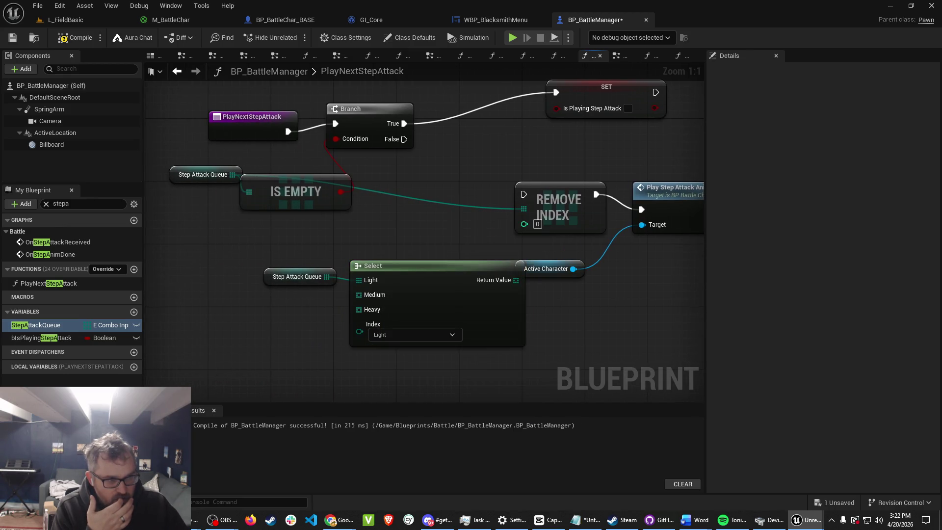
left_click(415, 334)
left_click(387, 355)
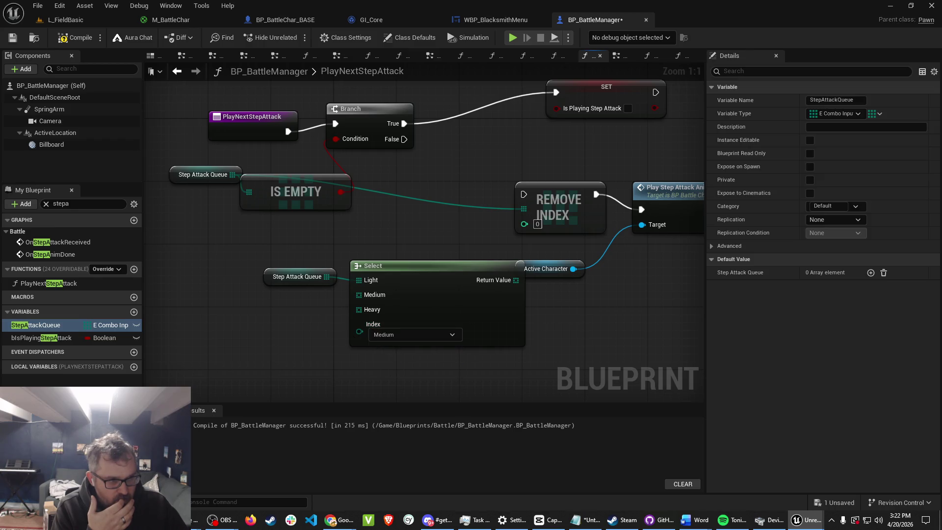
left_click(415, 335)
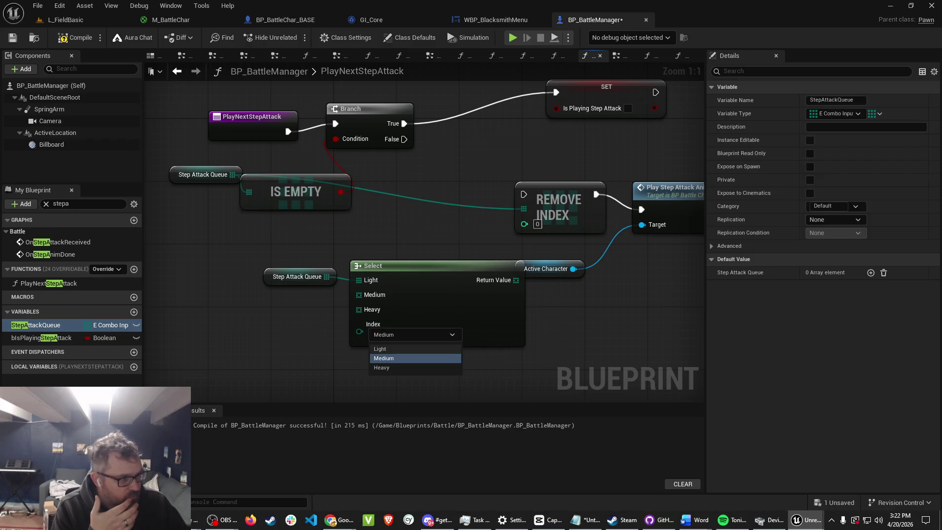
left_click(380, 348)
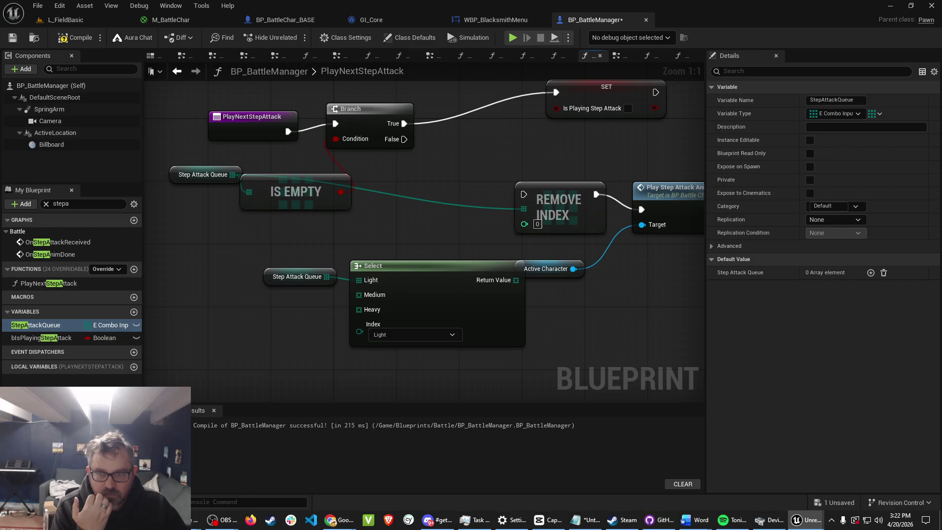
Delete the Select node and the leftover Step Attack Queue getter.
left_click(407, 285)
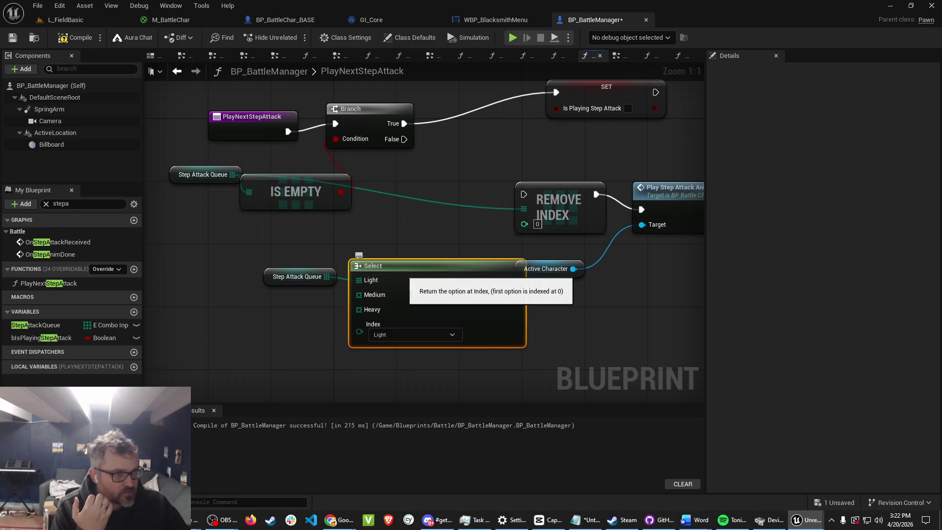
key("Delete")
left_click(300, 276)
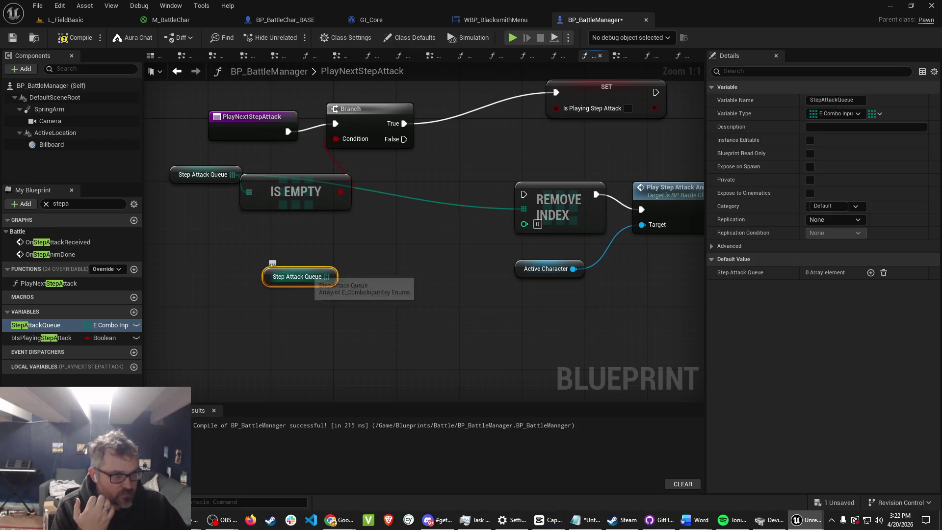
key("Delete")
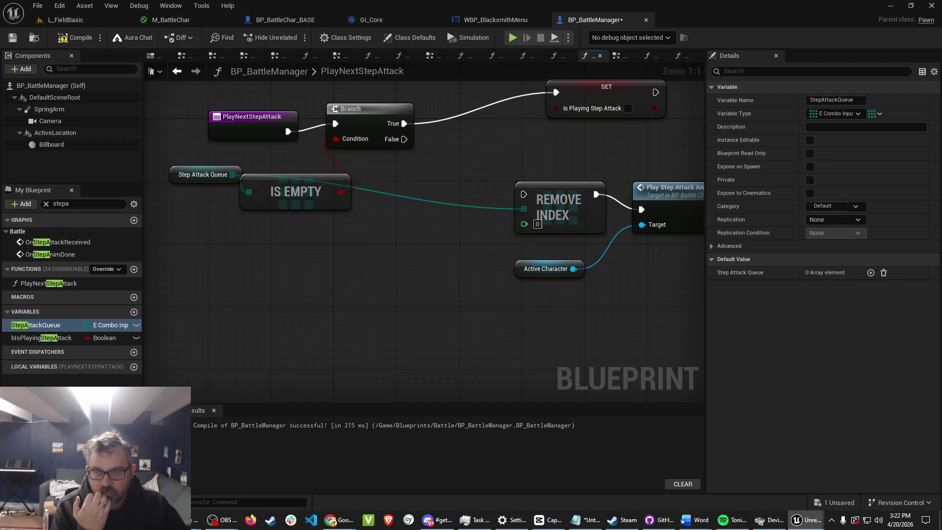
right_click(210, 253)
Add a Step Attack Queue getter feeding a GET (a copy) node at index 0.
type("get")
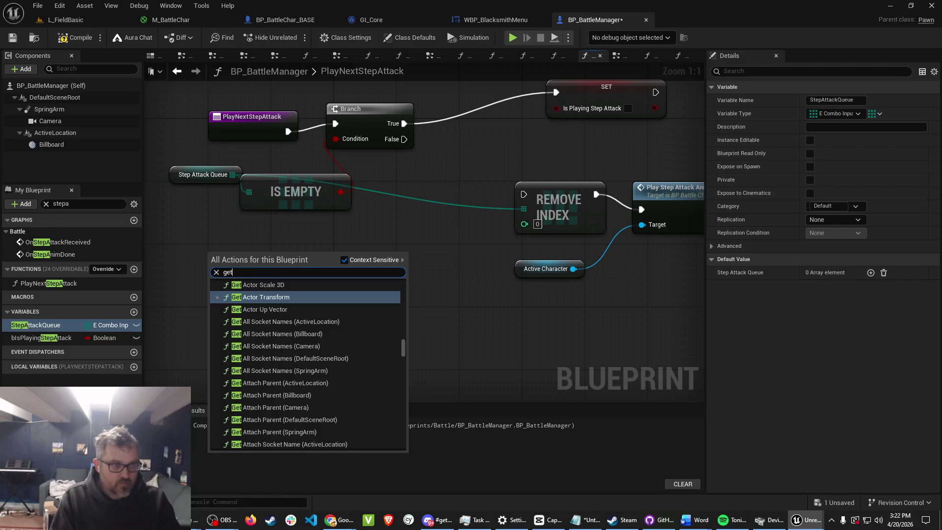
type(" node")
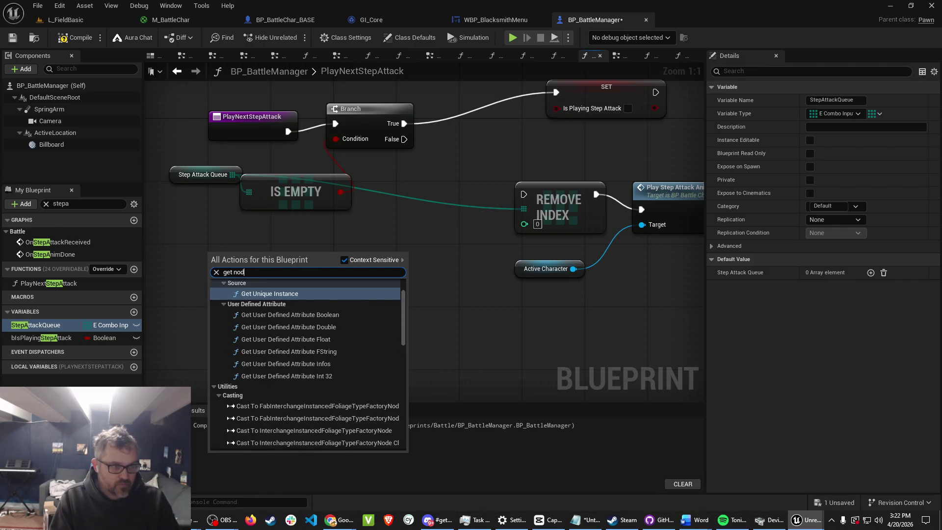
key("BackSpace")
key("BackSpace")
key("BackSpace")
key("Escape")
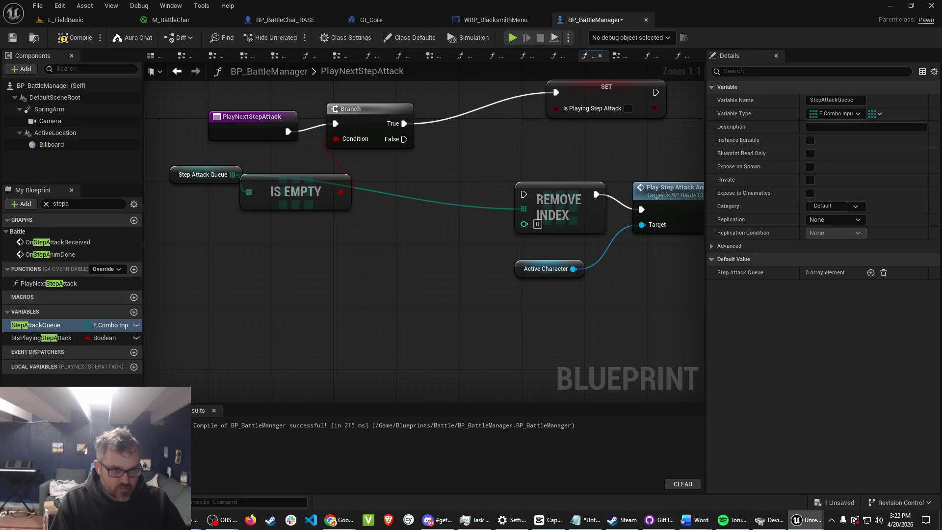
mouse_move(36, 325)
left_mouse_down()
mouse_move(194, 327)
mouse_move(228, 307)
left_mouse_up()
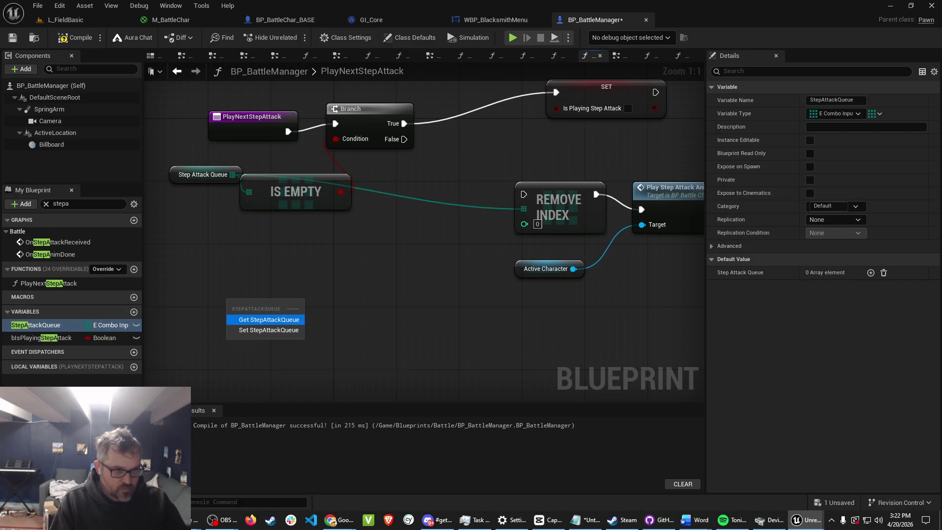
left_click(269, 319)
left_click_drag(294, 299, 301, 300)
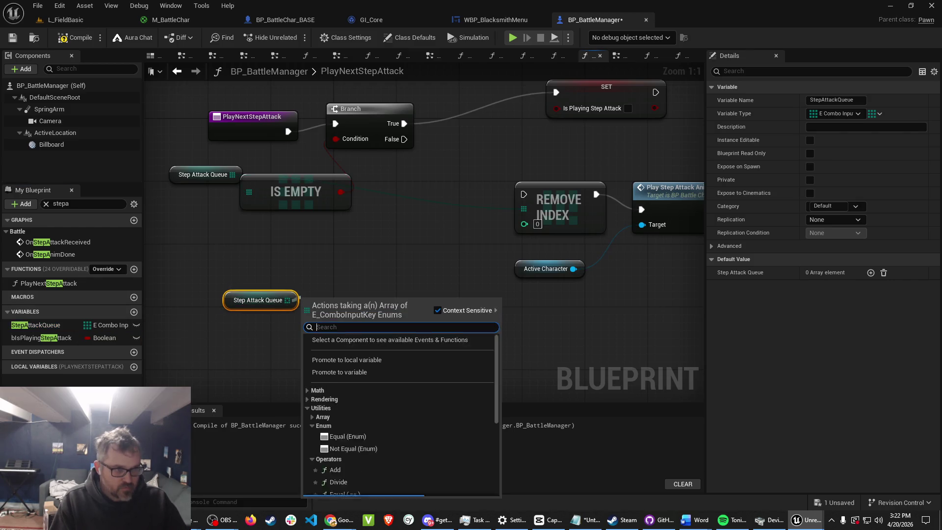
type("make")
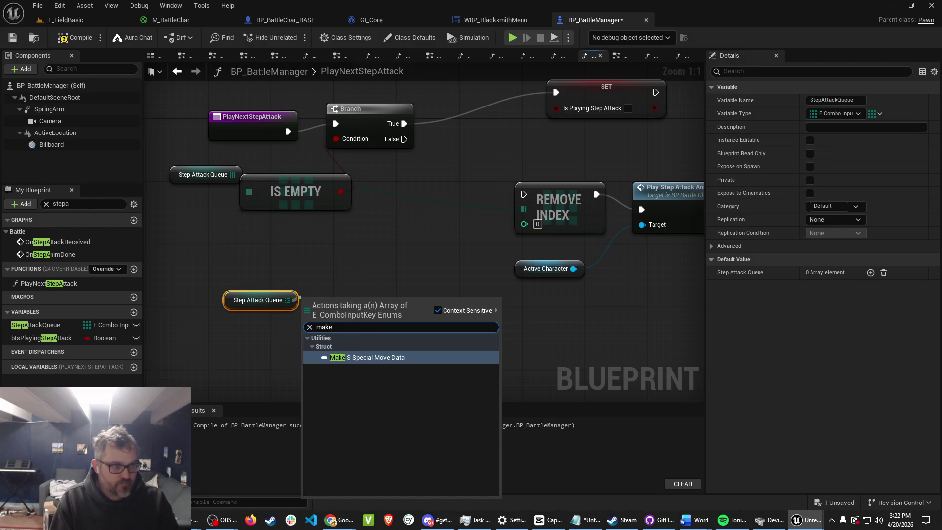
key("BackSpace")
key("BackSpace")
key("BackSpace")
type("copy")
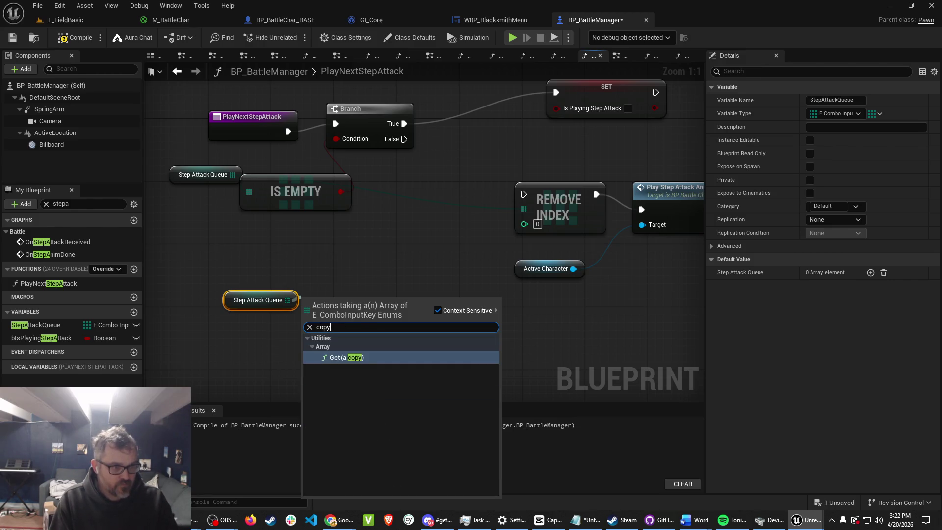
key("Return")
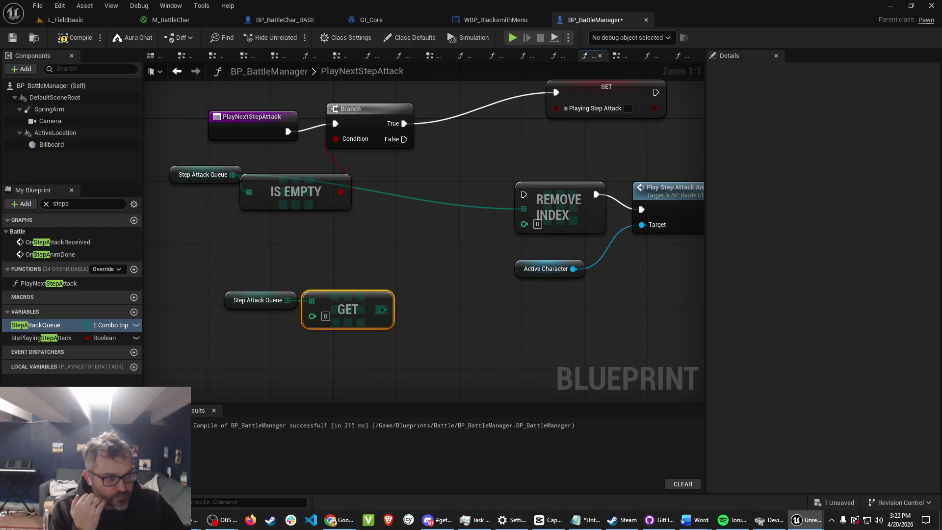
Add a Select node with an E Combo Input Key index driven by the GET output.
right_click(356, 174)
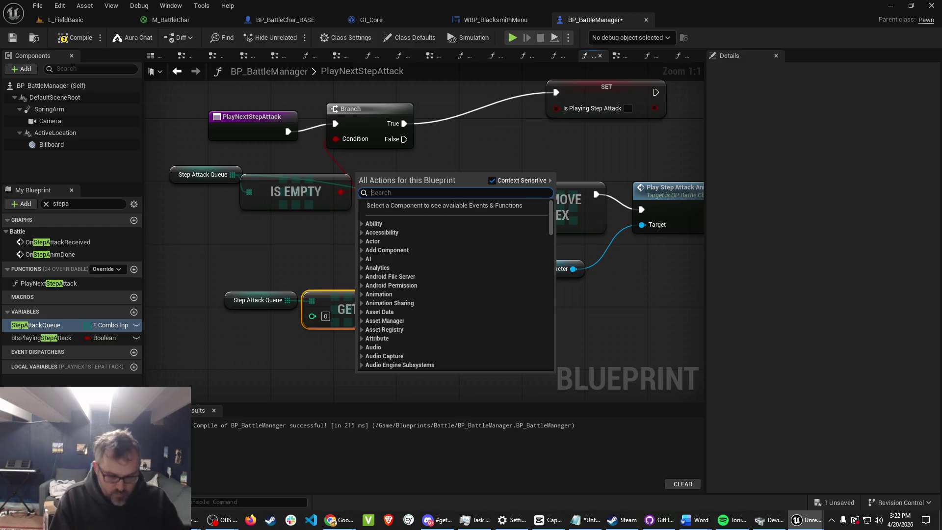
type("select")
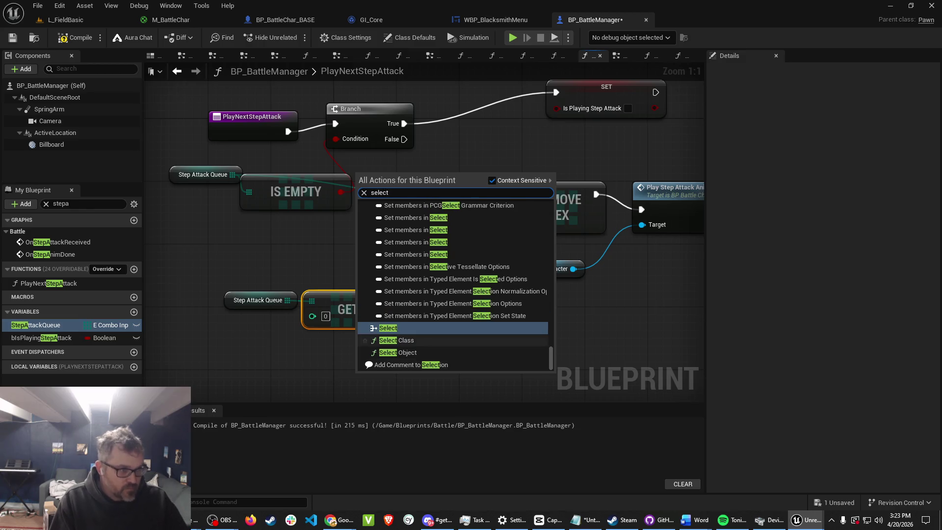
key("Return")
left_click_drag(441, 359, 472, 320)
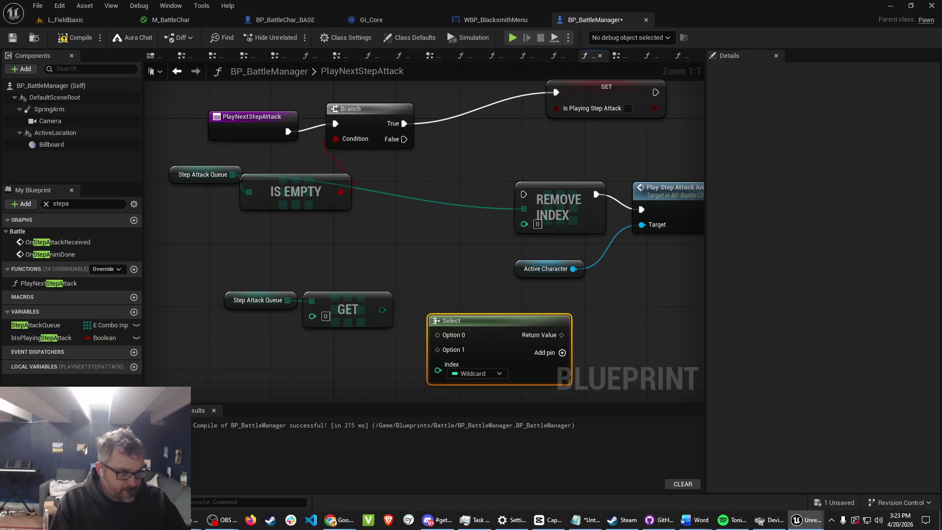
left_click(486, 374)
type("e")
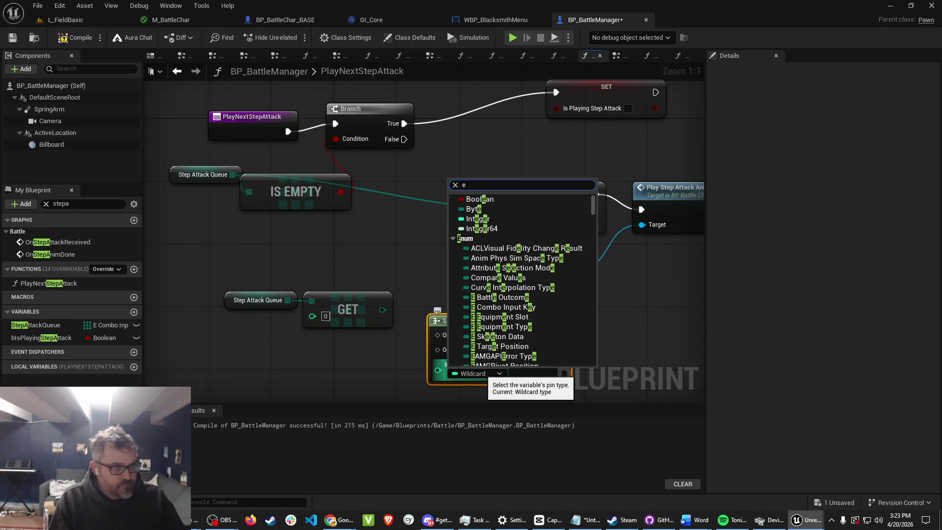
type("_combo")
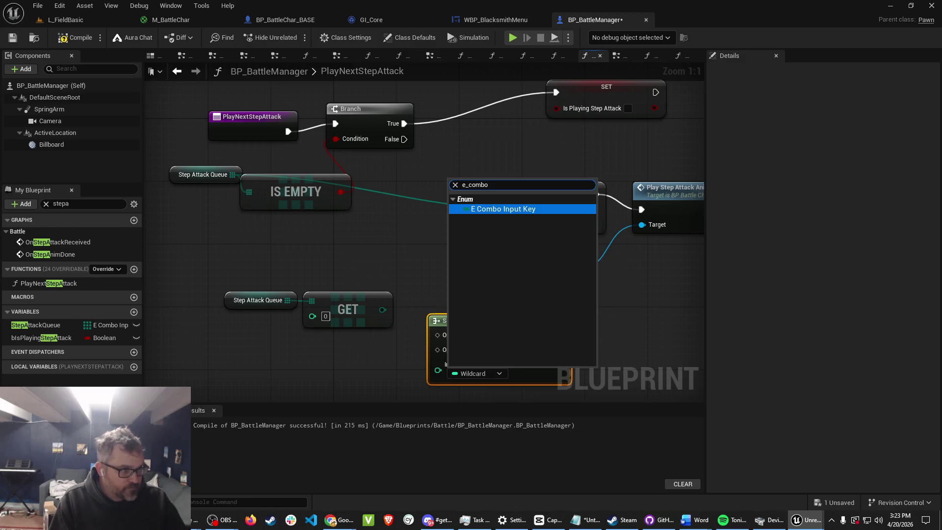
key("Return")
mouse_move(451, 320)
left_mouse_down()
mouse_move(435, 313)
mouse_move(420, 342)
mouse_move(422, 378)
left_mouse_up()
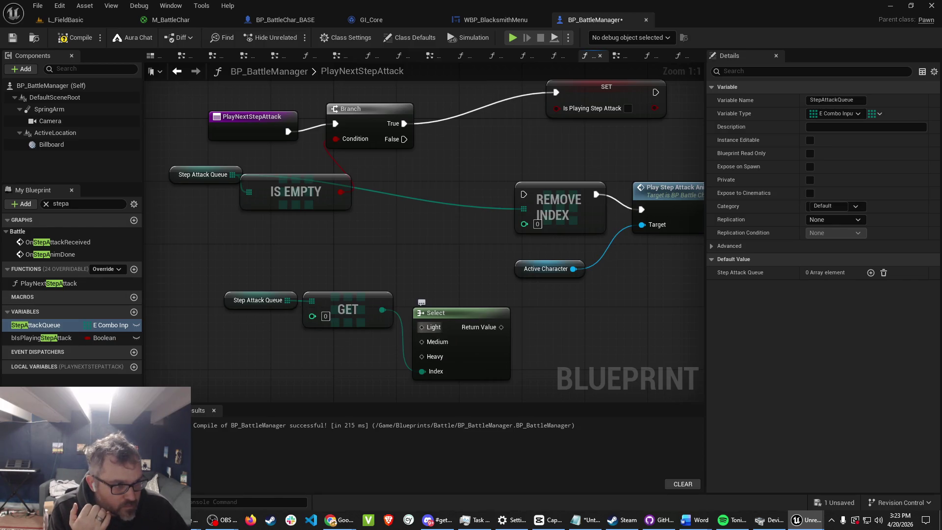
right_click(431, 327)
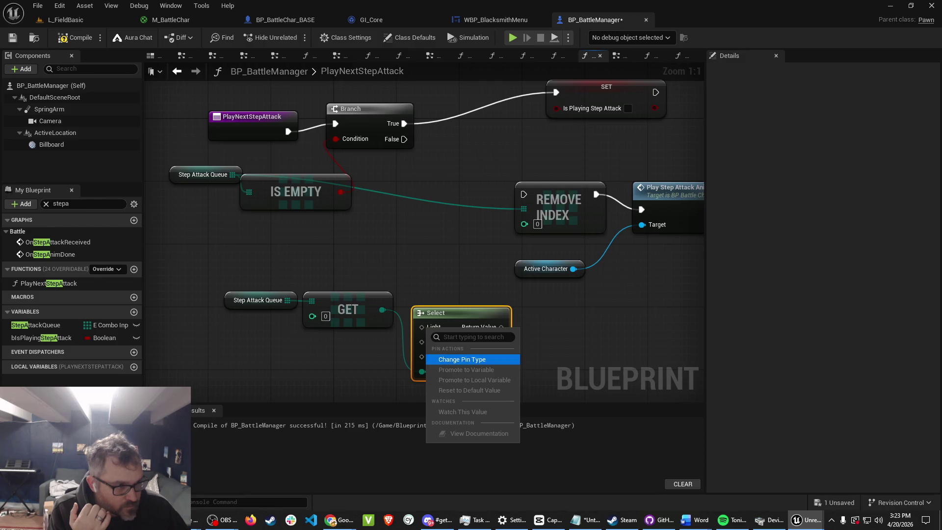
Make the Select options Float with Light 0.5, Medium 0.75 and Heavy 1.0.
left_click(462, 359)
left_click(475, 361)
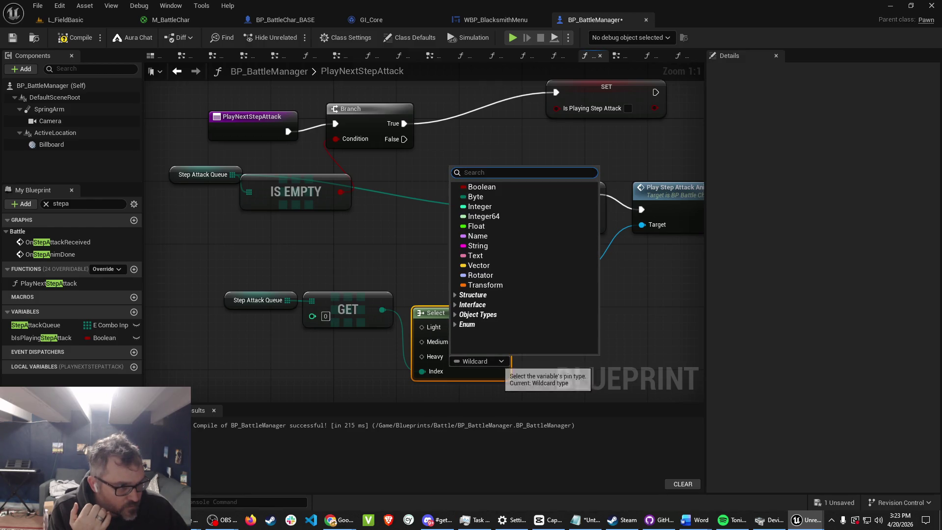
left_click(485, 236)
left_click(449, 328)
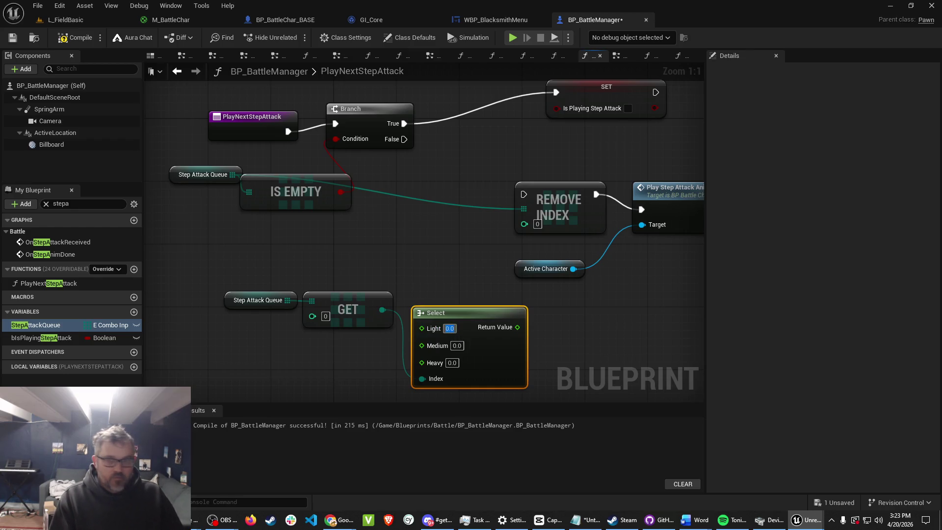
type("0.5")
key("Tab")
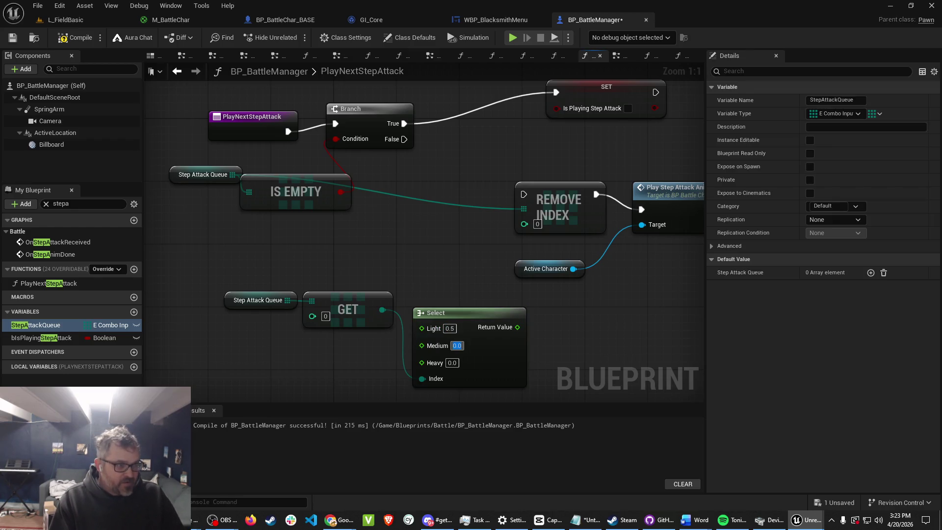
type("0.75")
key("Tab")
type(".")
type("1.0")
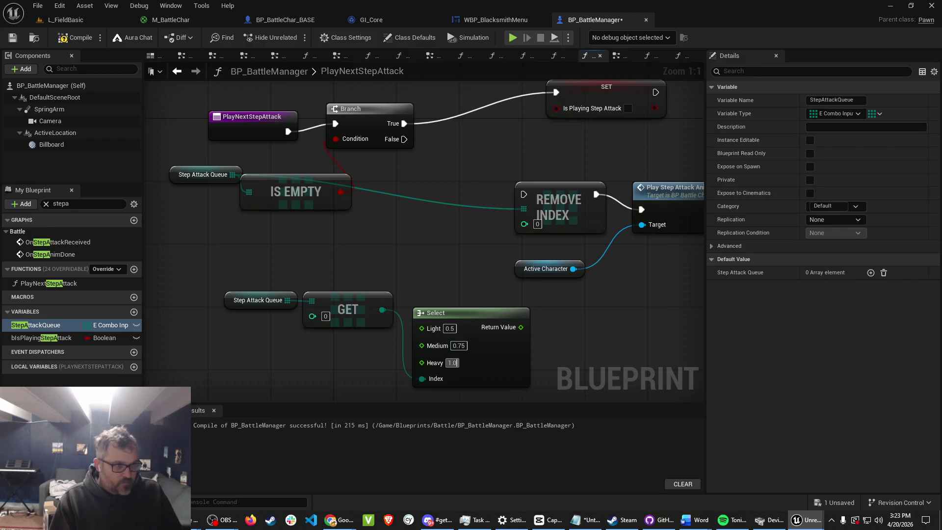
key("Tab")
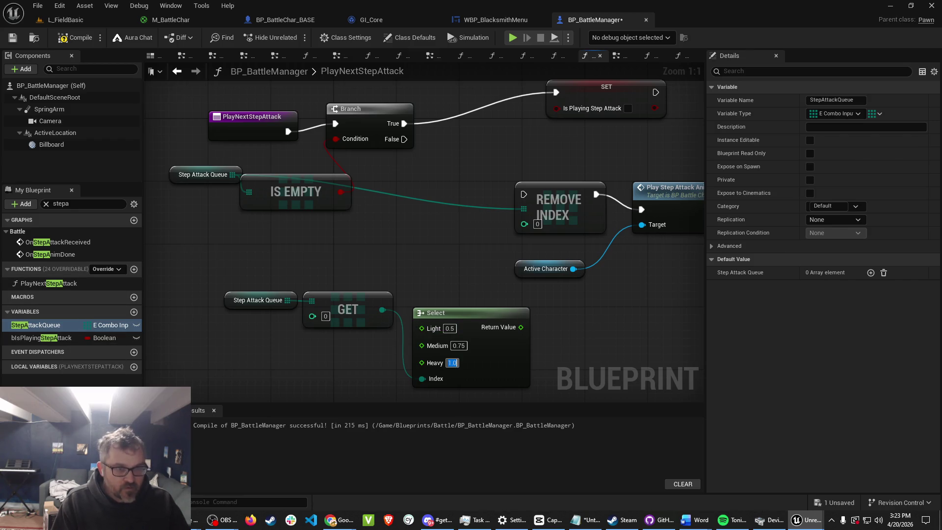
left_click(89, 203)
Add a Set StepDamageMultiplier node fed by the Select node's Return Value.
key("ctrl+a")
key("BackSpace")
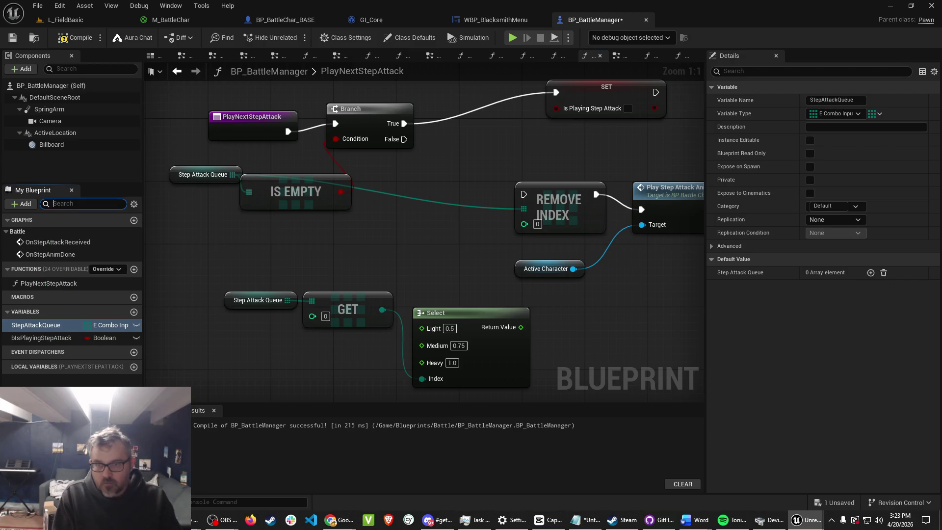
type("step")
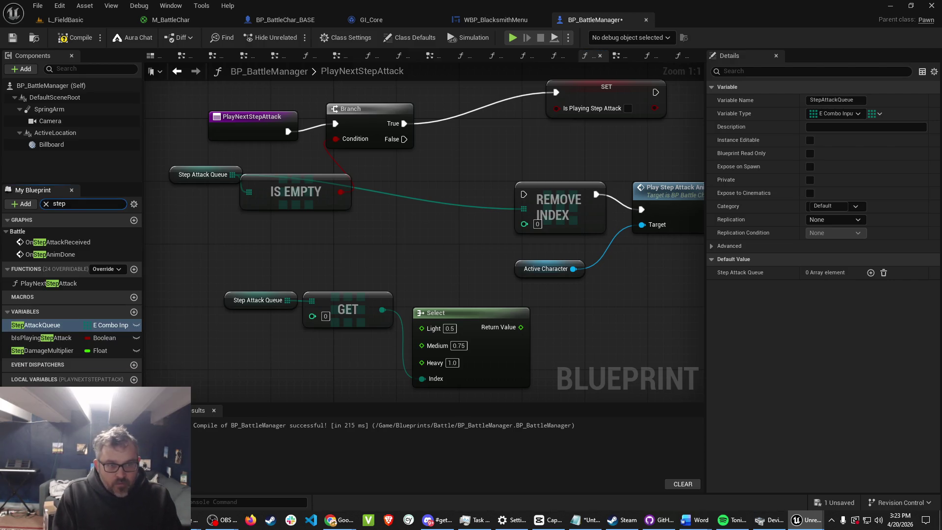
left_click(41, 350)
mouse_move(42, 350)
left_mouse_down()
mouse_move(551, 369)
mouse_move(574, 398)
left_mouse_up()
left_click(603, 413)
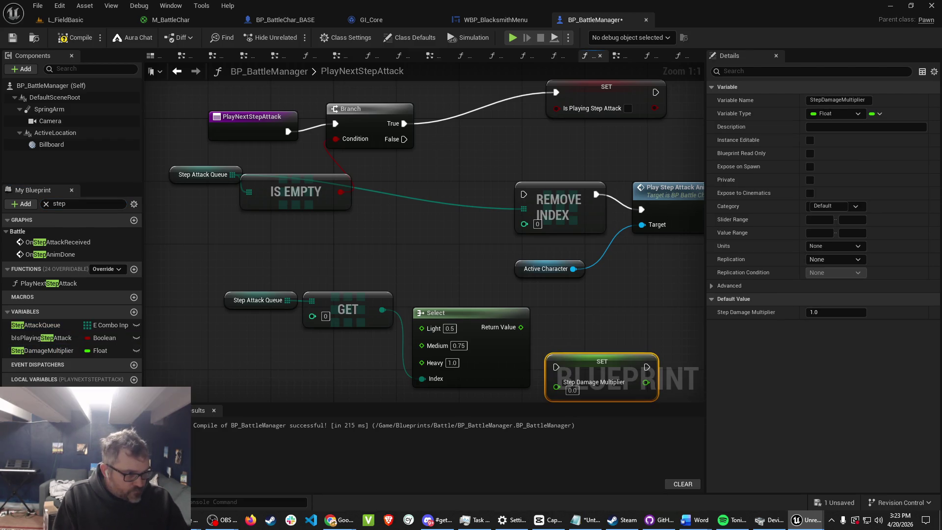
left_click_drag(499, 269, 536, 329)
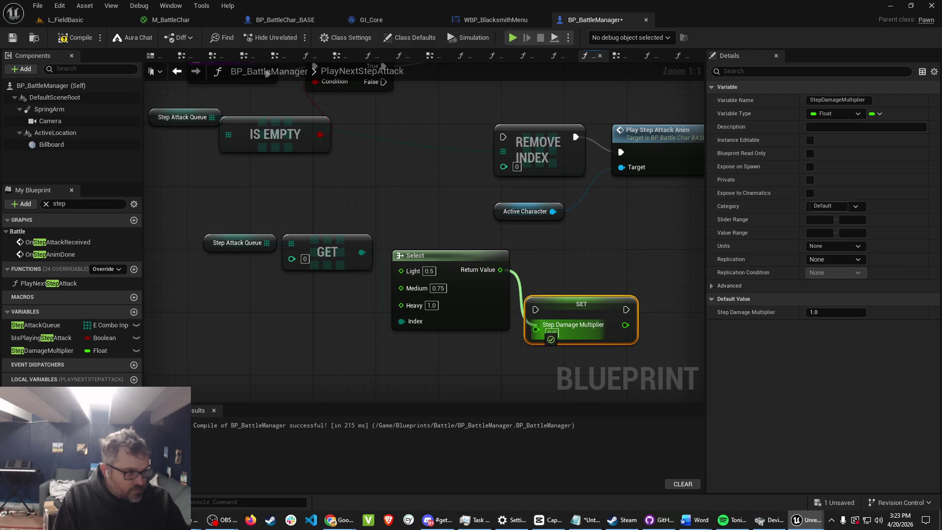
Insert the setter between Branch False and Remove Index, then compile the blueprint.
mouse_move(582, 307)
left_mouse_down()
mouse_move(500, 124)
mouse_move(410, 141)
left_mouse_up()
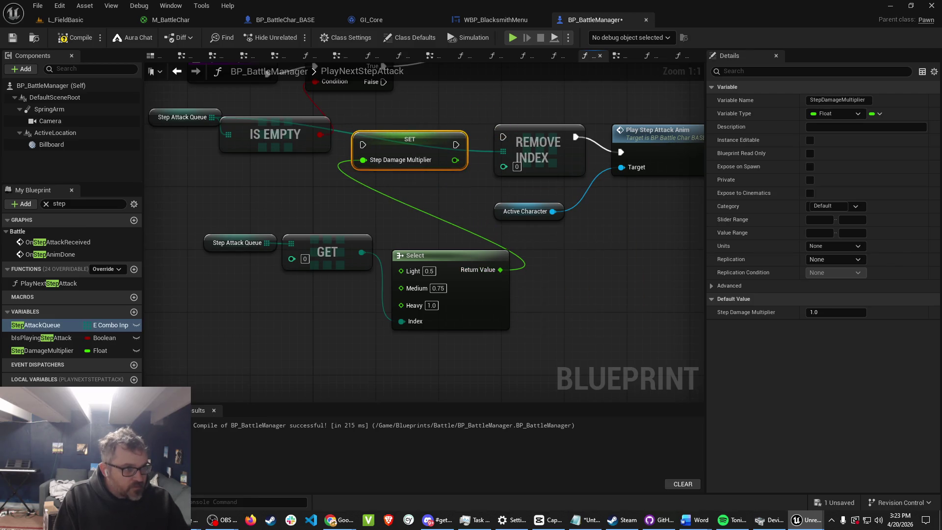
mouse_move(384, 82)
left_mouse_down()
mouse_move(402, 176)
mouse_move(368, 220)
left_mouse_up()
left_click_drag(462, 220, 510, 214)
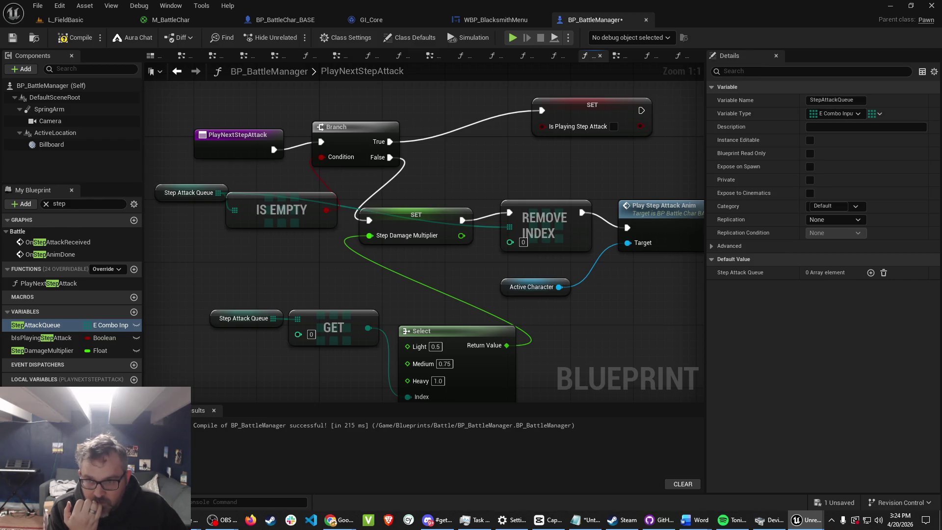
left_click_drag(296, 267, 298, 201)
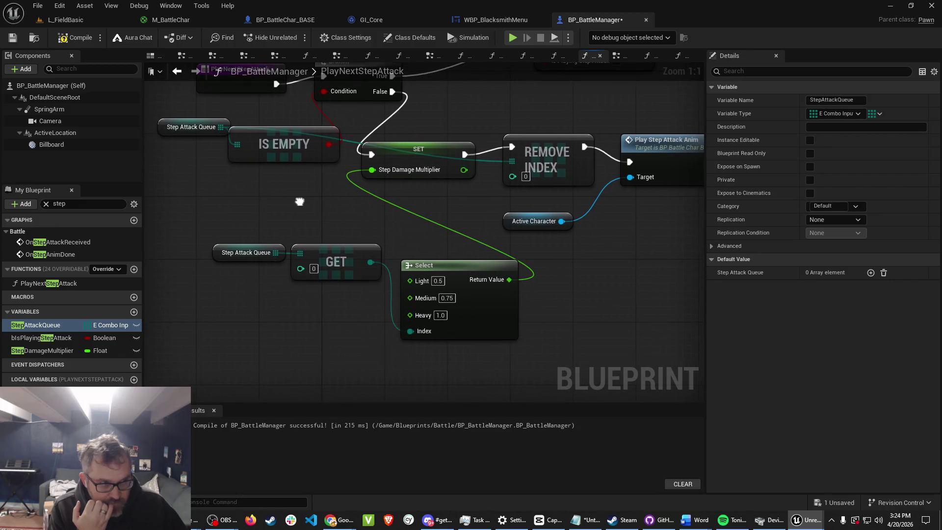
left_click(75, 38)
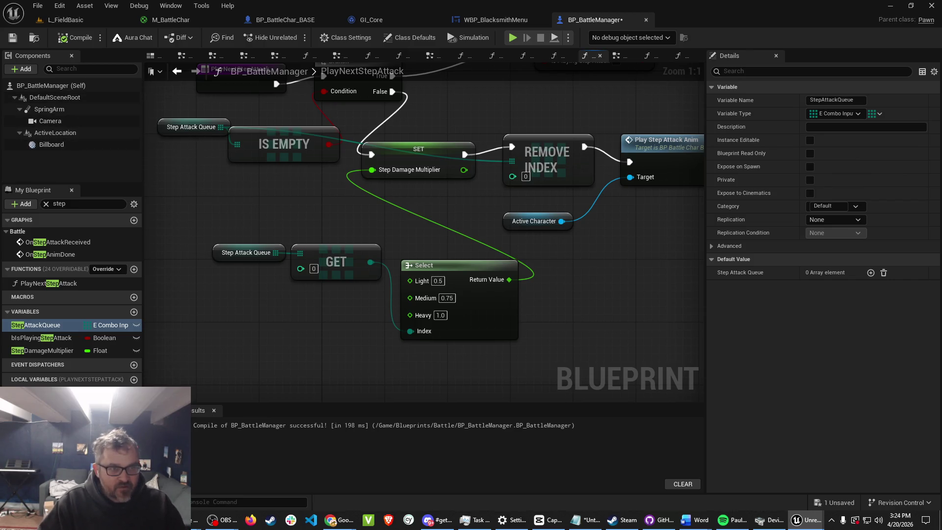
Filter My Blueprint members with 'app' and open the ApplyBattleEffect function graph.
double_click(59, 204)
type("app")
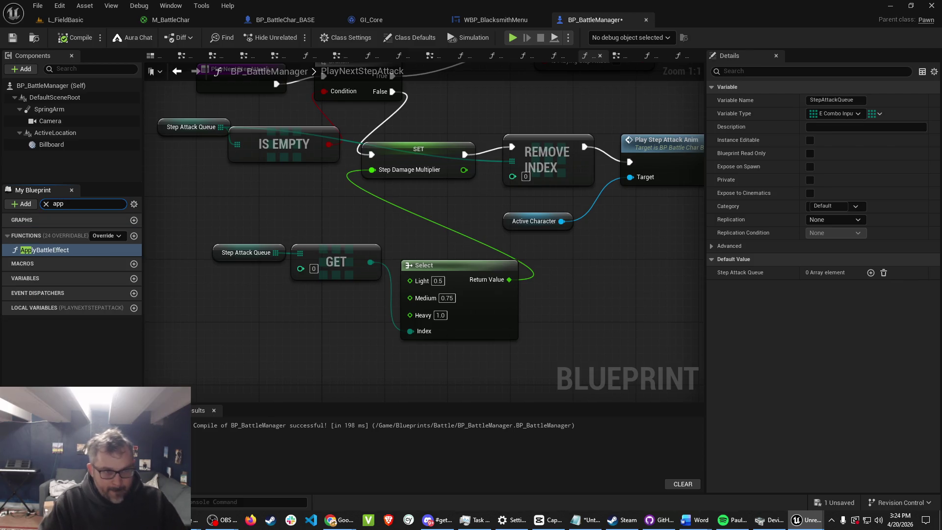
double_click(44, 250)
mouse_move(270, 336)
left_mouse_down()
mouse_move(231, 323)
mouse_move(275, 343)
mouse_move(270, 336)
mouse_move(315, 333)
left_mouse_up()
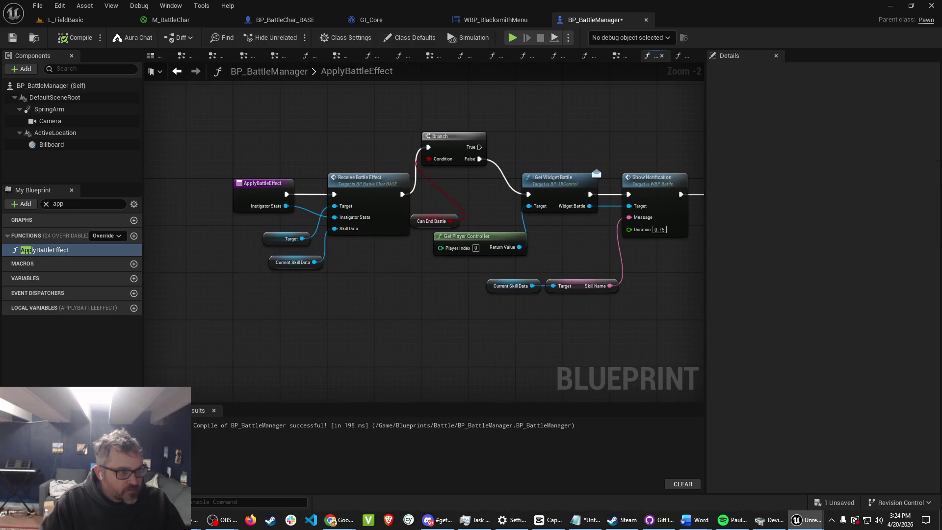
left_click_drag(263, 183, 168, 183)
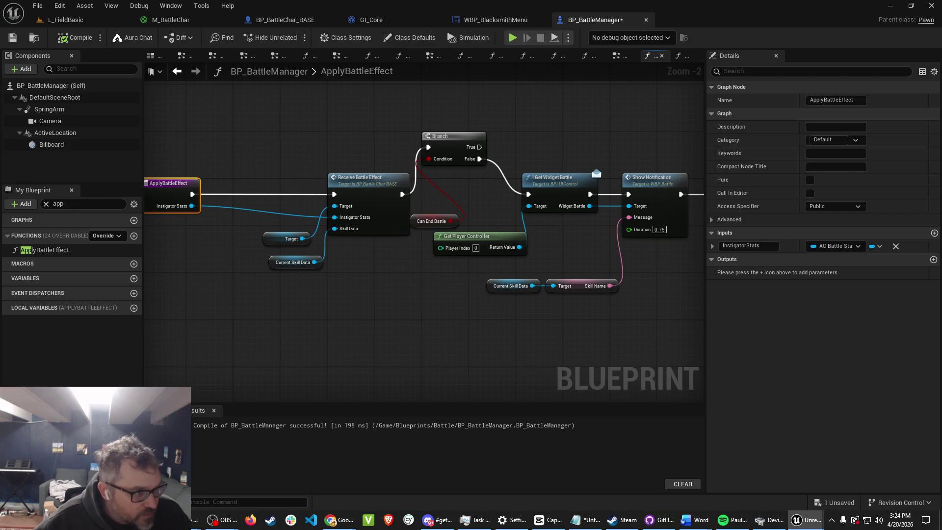
mouse_move(516, 334)
left_mouse_down()
mouse_move(295, 349)
mouse_move(343, 353)
left_mouse_up()
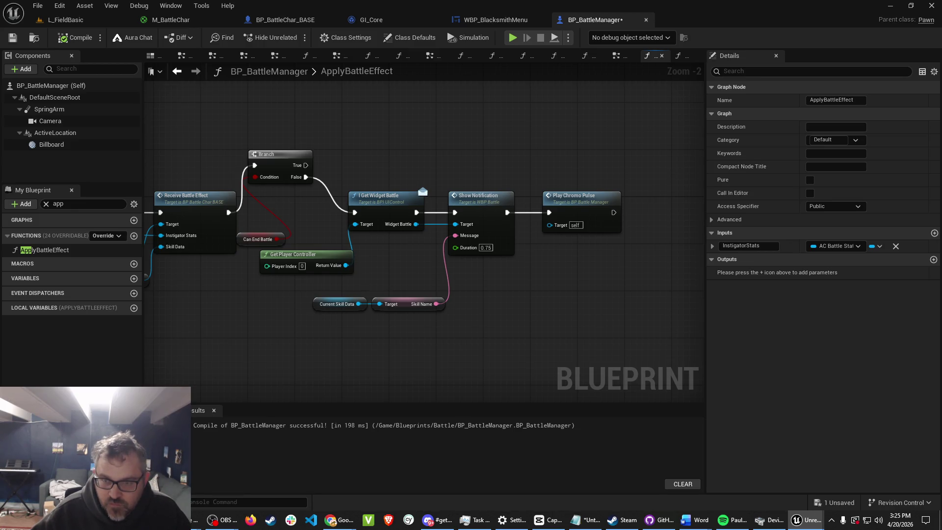
left_click(337, 303)
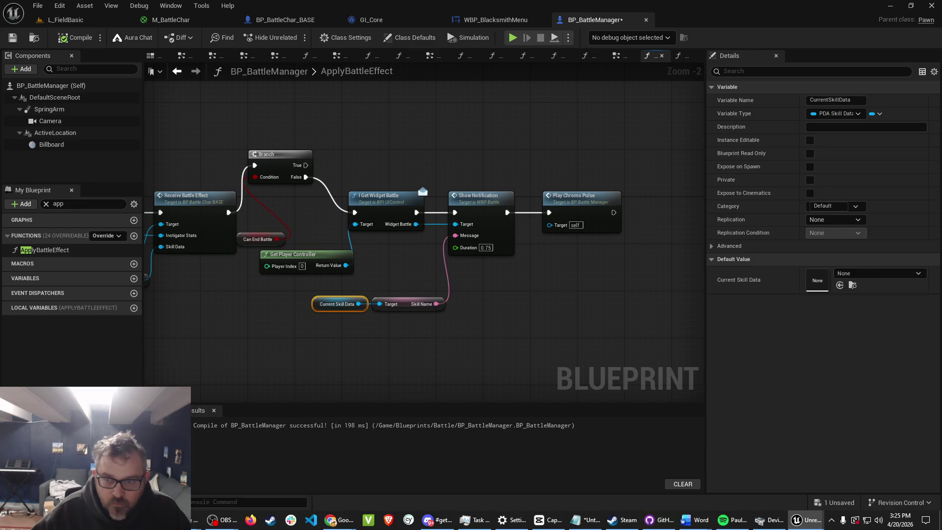
left_click_drag(287, 317, 525, 304)
right_click(527, 306)
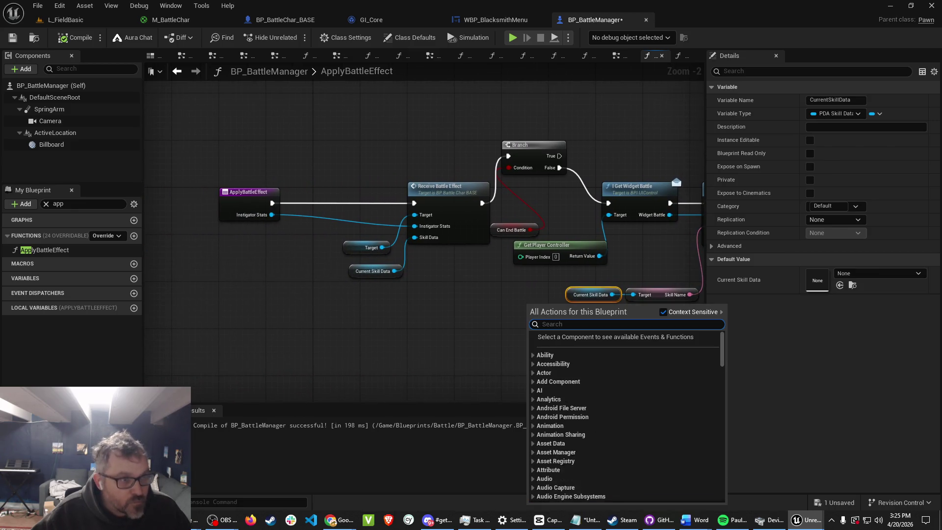
left_click(247, 209)
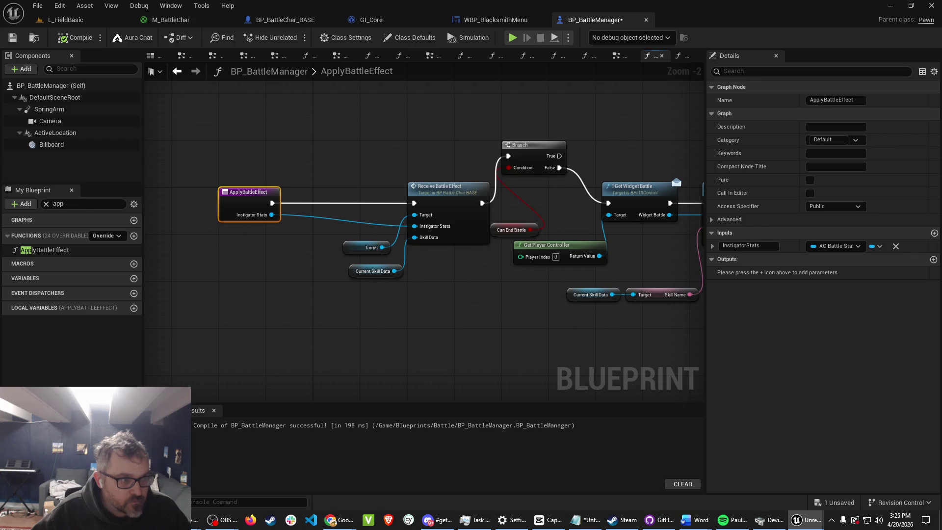
right_click(231, 267)
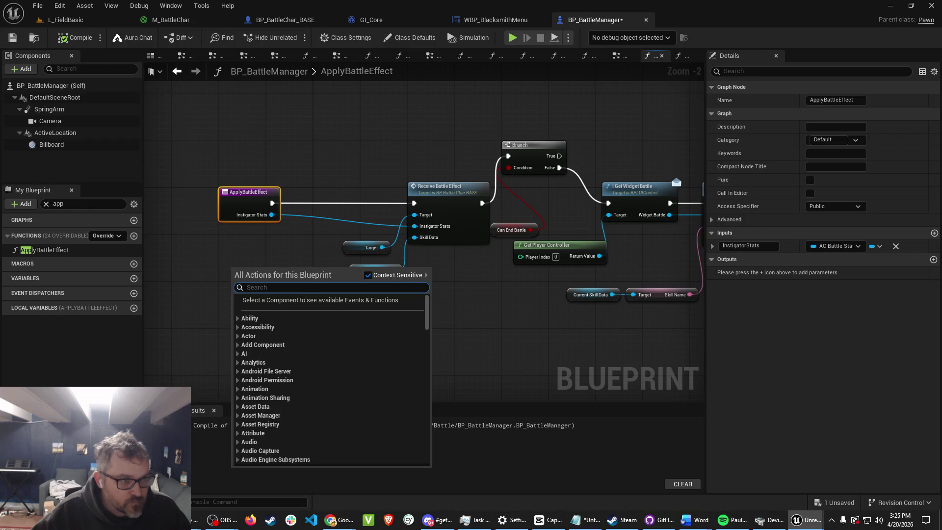
left_click(231, 267)
right_click(222, 275)
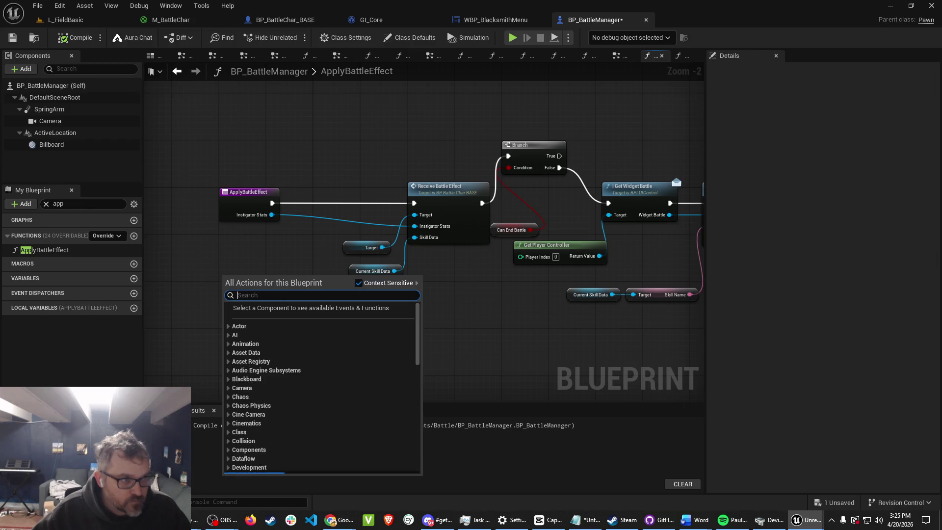
left_click(133, 278)
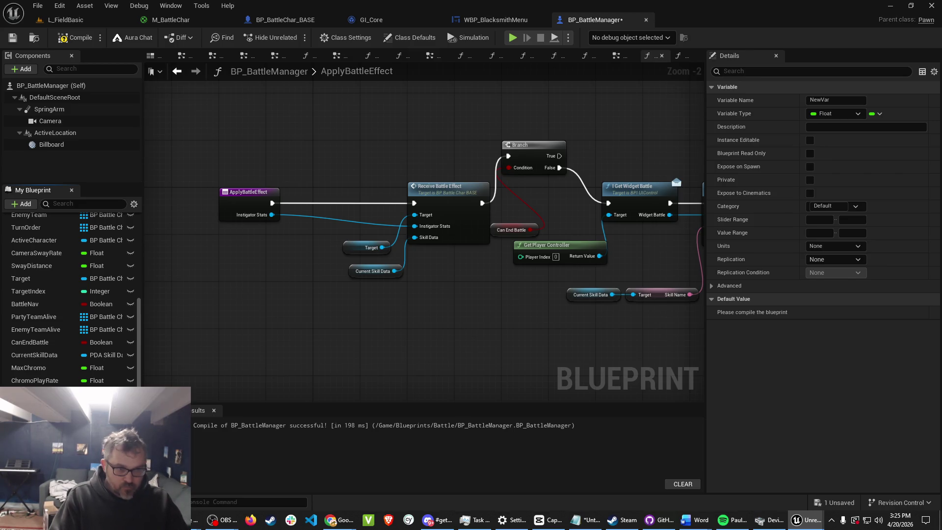
right_click(54, 359)
key("Delete")
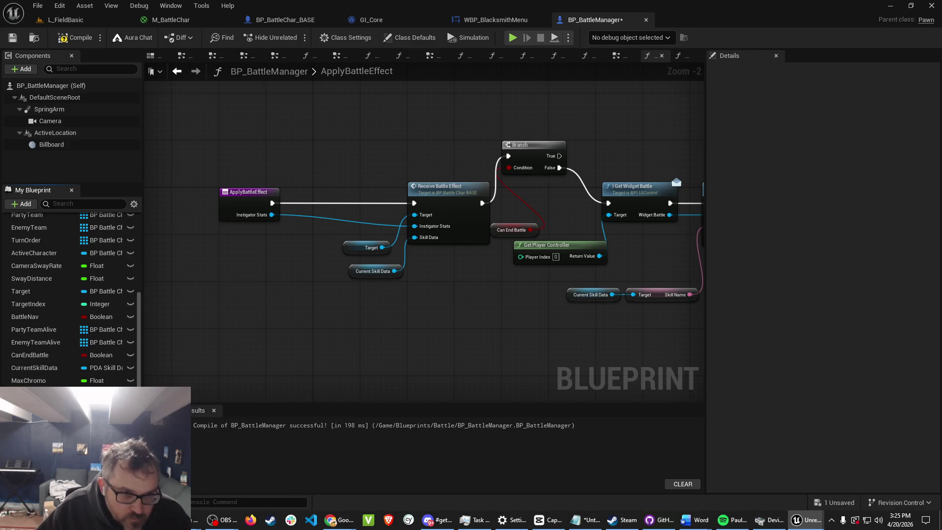
scroll(74, 299, "up", 5)
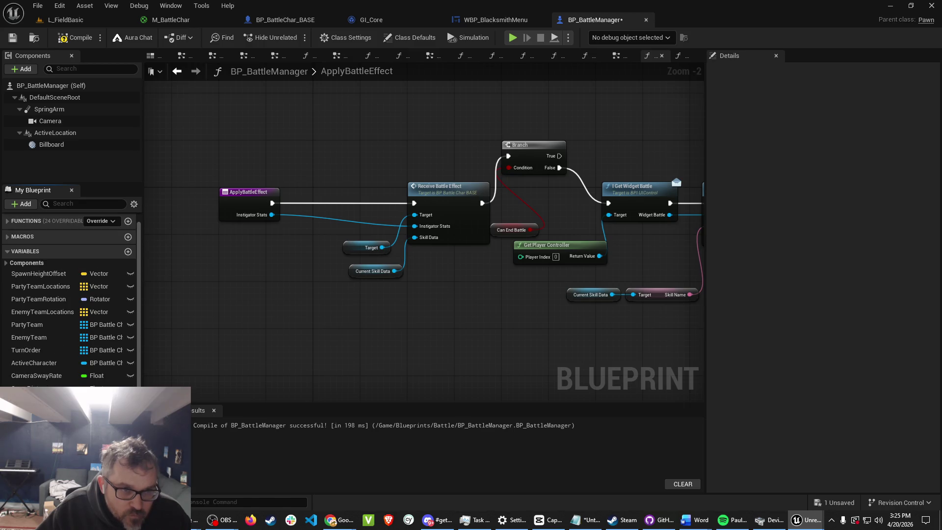
left_click(7, 263)
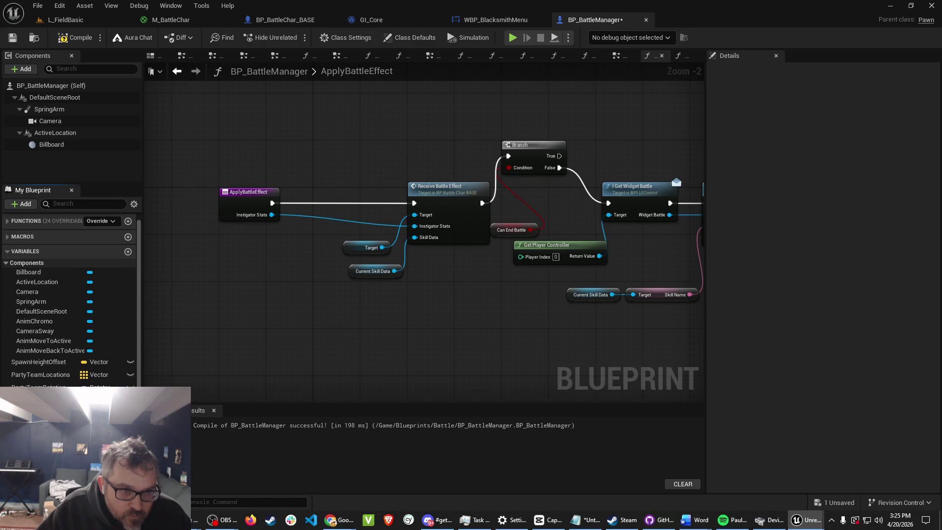
scroll(49, 313, "down", 5)
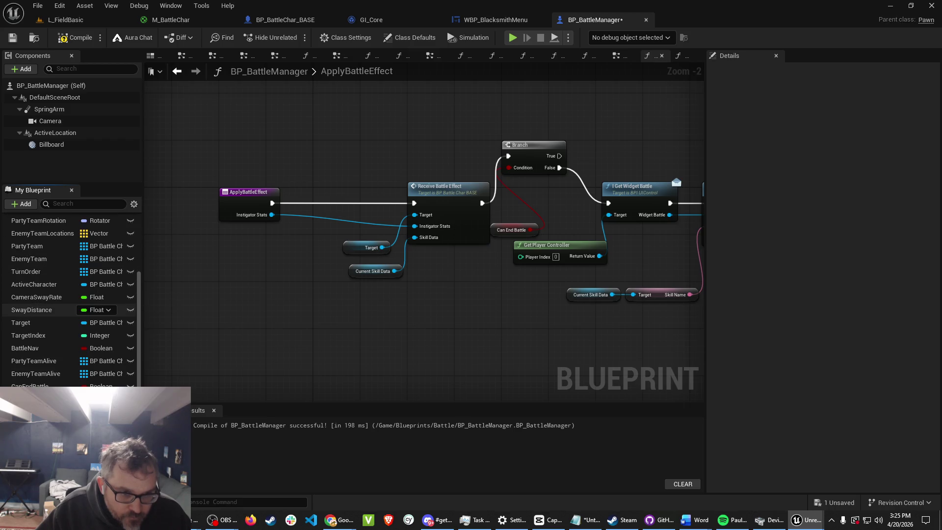
scroll(72, 300, "down", 2)
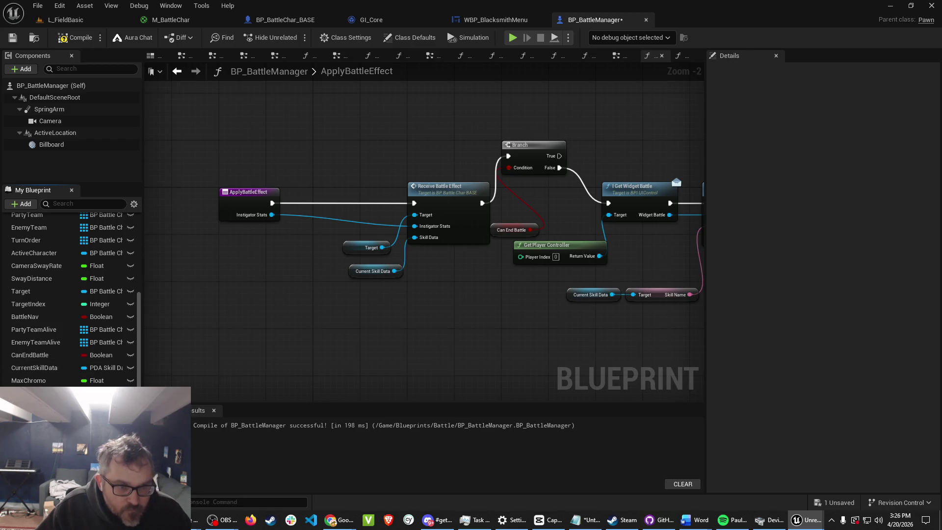
Add a Current Skill Data getter and read its Power Multiplier.
mouse_move(54, 369)
left_mouse_down()
mouse_move(206, 341)
mouse_move(252, 320)
mouse_move(206, 269)
mouse_move(196, 270)
mouse_move(226, 281)
mouse_move(231, 273)
left_mouse_up()
left_click(228, 279)
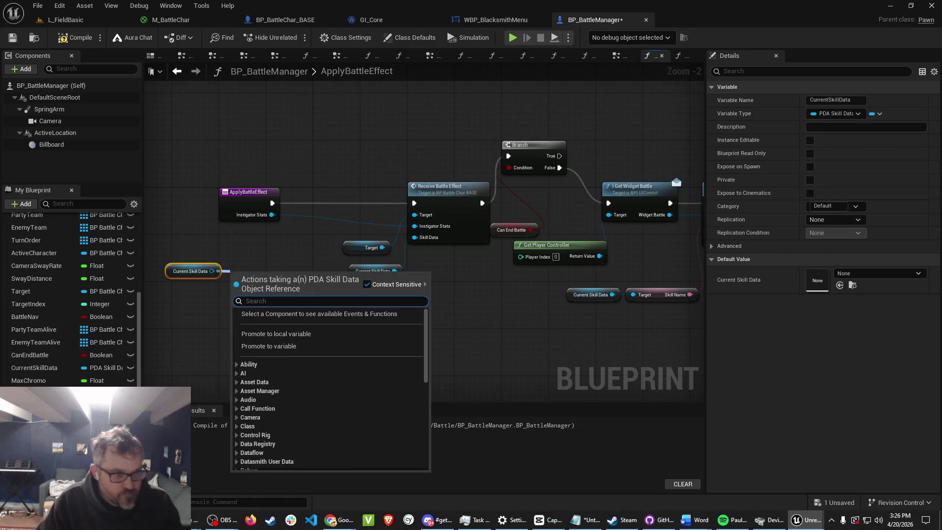
type("power")
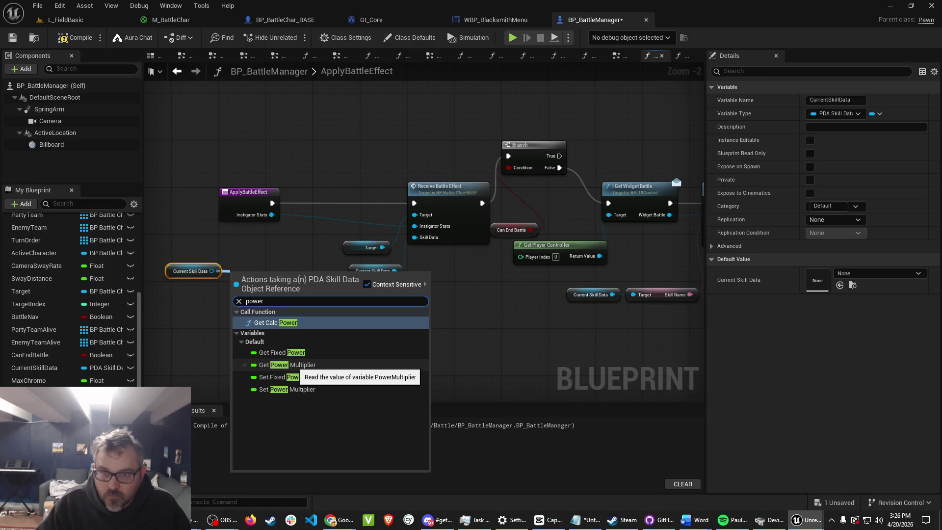
key("Escape")
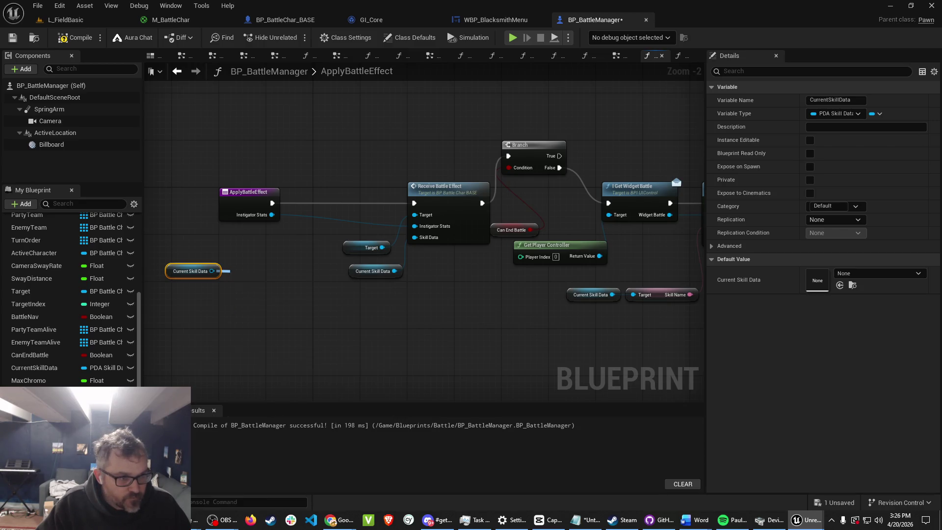
right_click(278, 149)
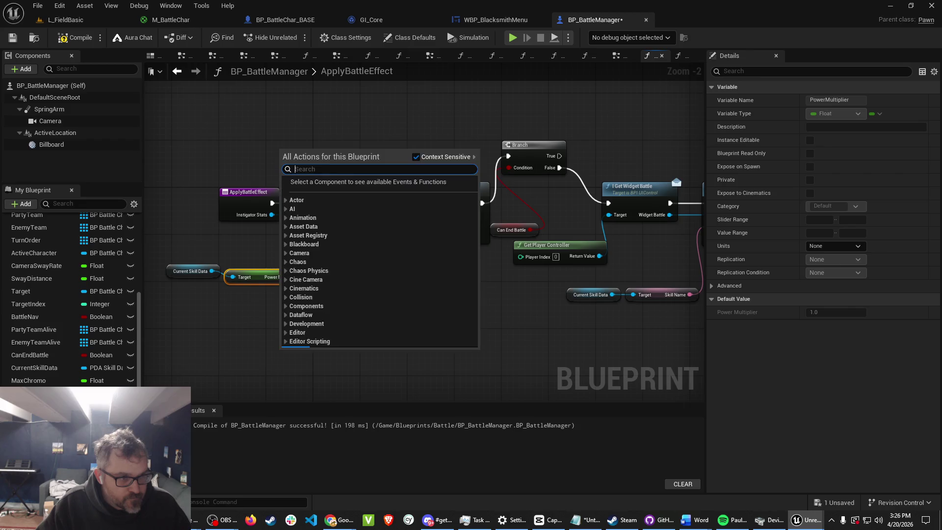
key("Escape")
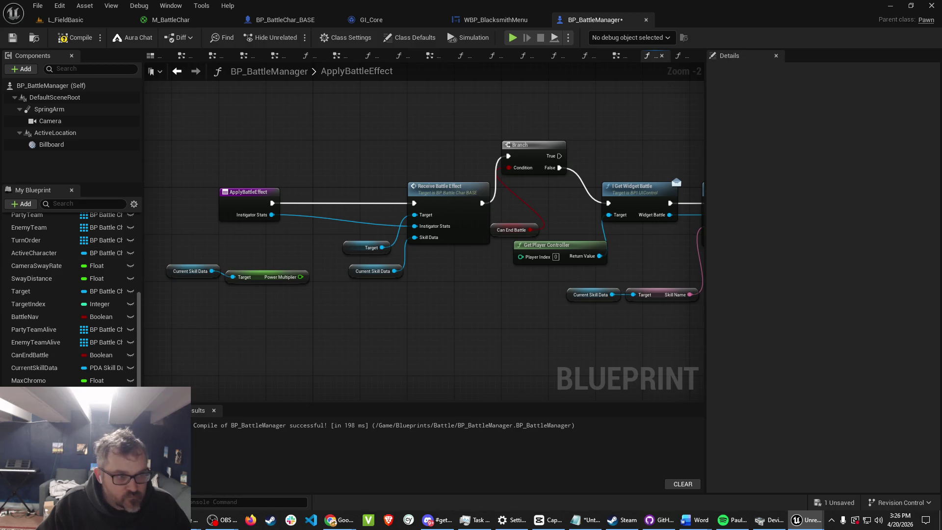
Promote the Power Multiplier output to a new local float variable.
left_click_drag(300, 277, 312, 284)
type("set")
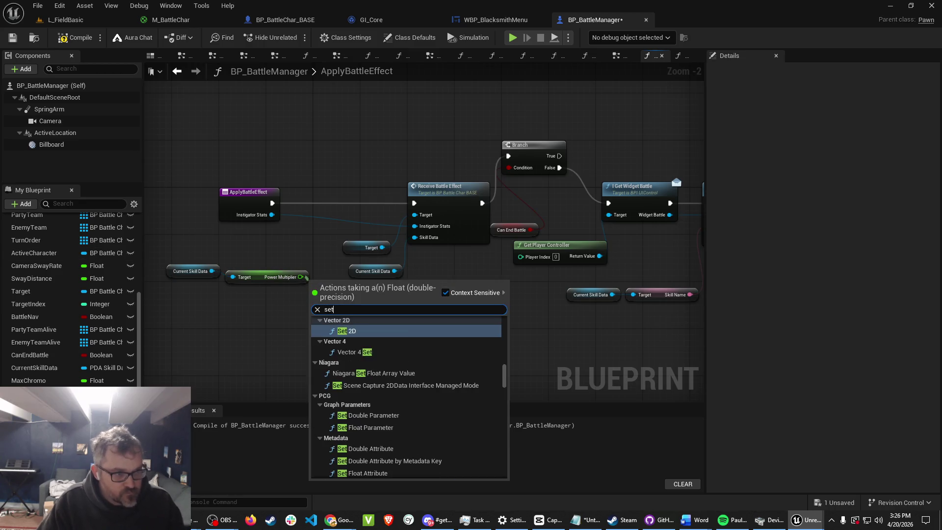
type(" power")
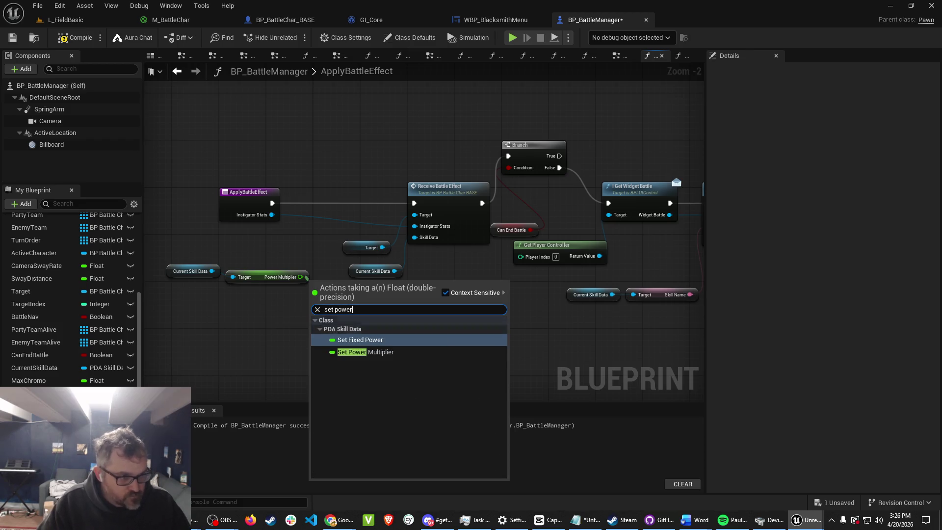
key("Escape")
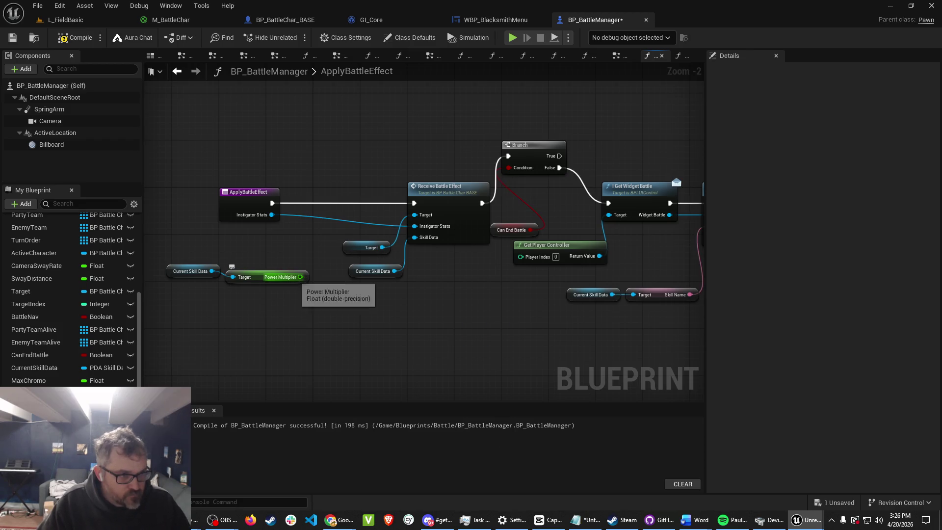
right_click(287, 279)
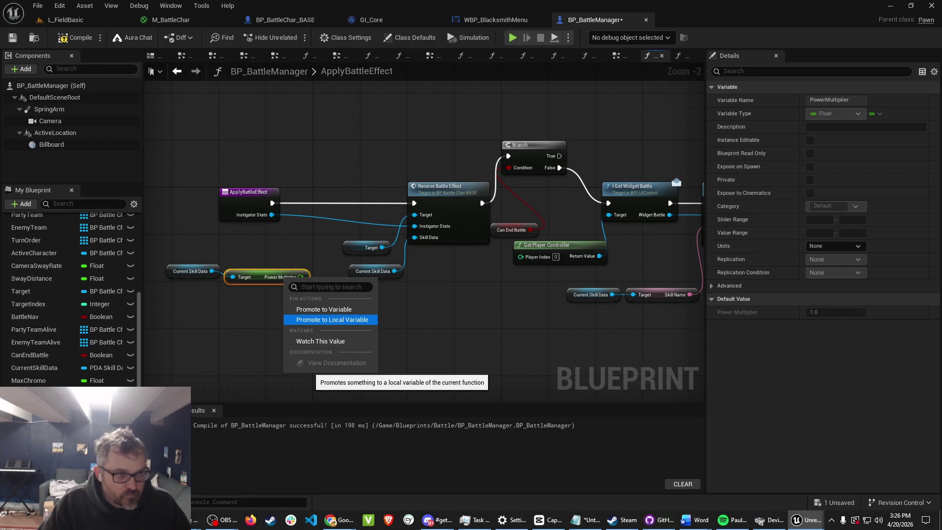
left_click(334, 319)
Rename the local float NewLocalVar to OriginalPowerMultiplier and reposition its SET node.
mouse_move(438, 270)
left_mouse_down()
mouse_move(434, 316)
mouse_move(374, 318)
left_mouse_up()
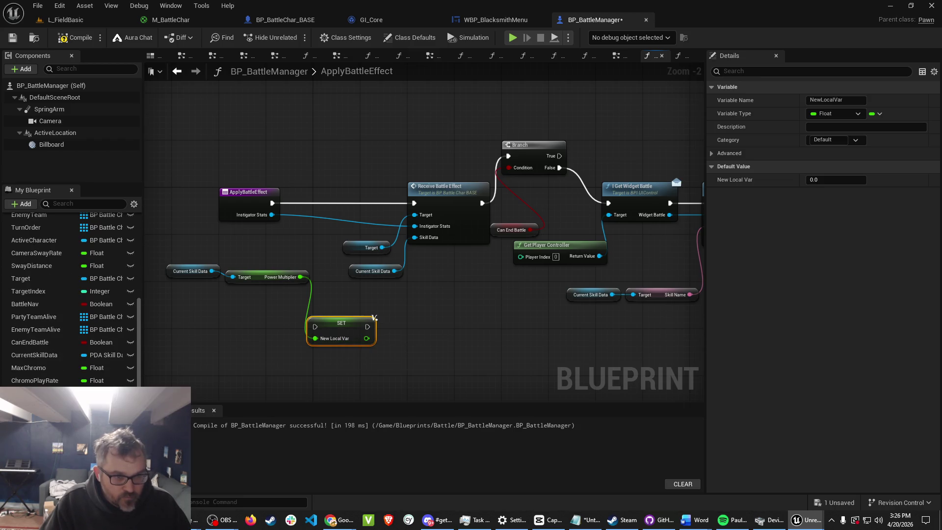
key("ctrl+f")
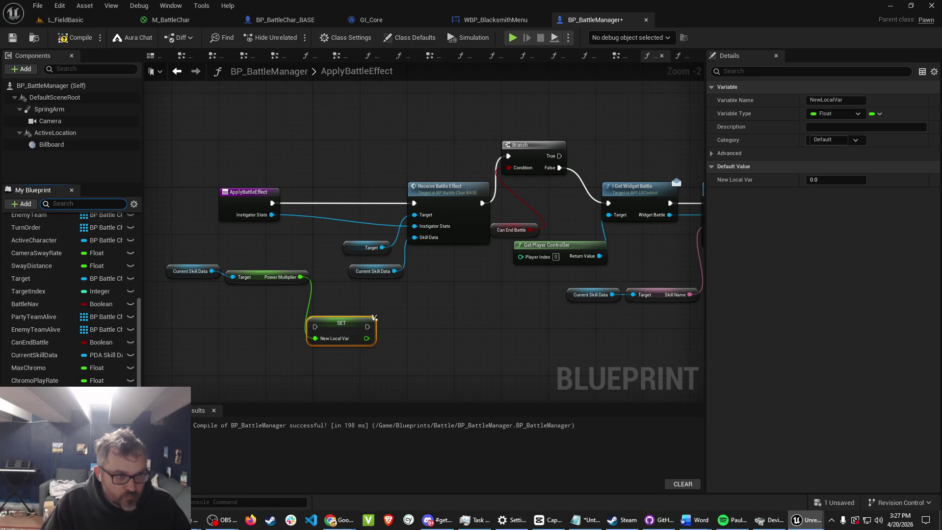
left_click(344, 338)
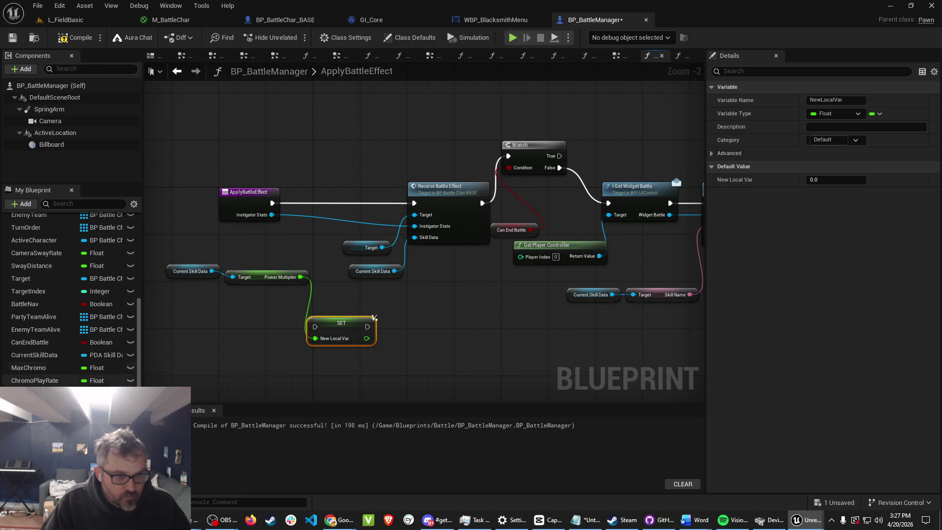
left_click(374, 317)
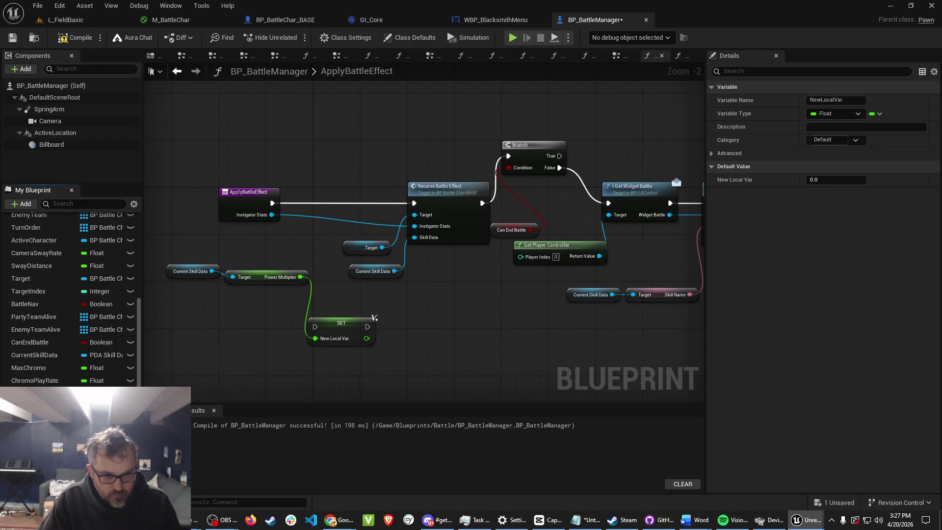
type("OriginalPowerMultiplier")
key("Return")
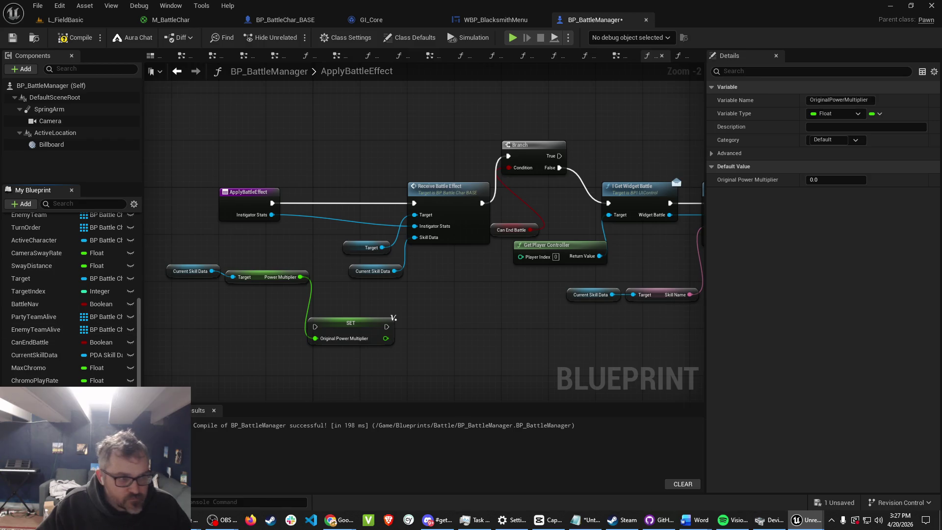
mouse_move(393, 318)
left_mouse_down()
mouse_move(458, 312)
mouse_move(370, 318)
mouse_move(393, 342)
left_mouse_up()
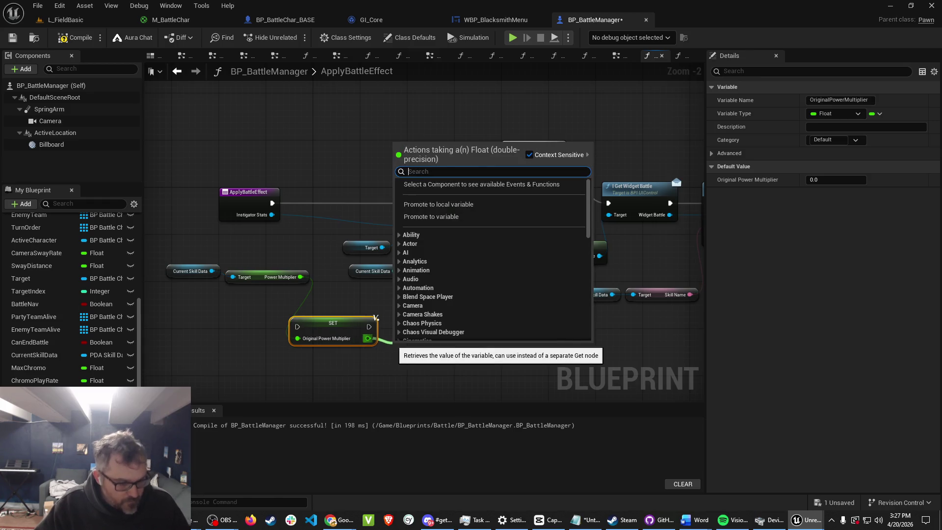
Multiply the saved OriginalPowerMultiplier by a Step Damage Multiplier getter.
type("*")
key("Return")
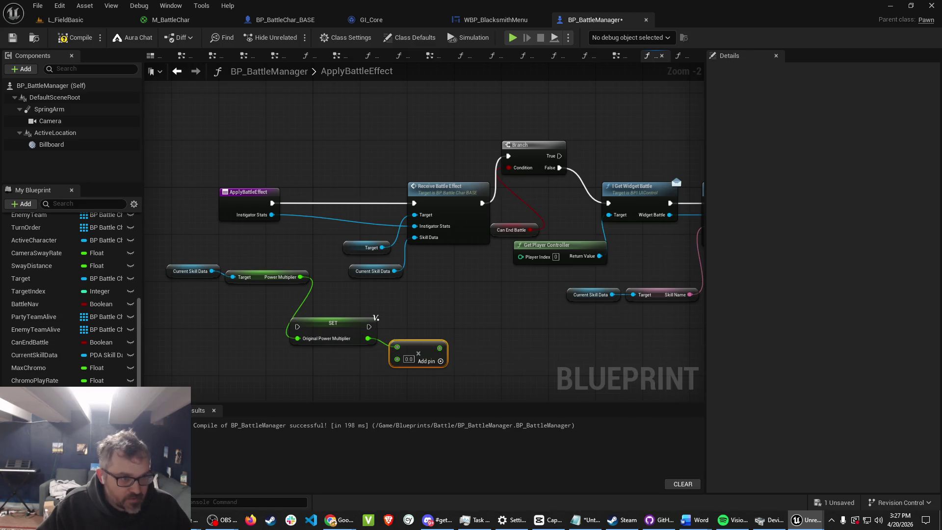
mouse_move(34, 393)
left_mouse_down()
mouse_move(344, 387)
mouse_move(294, 378)
mouse_move(398, 358)
left_mouse_up()
left_click(343, 397)
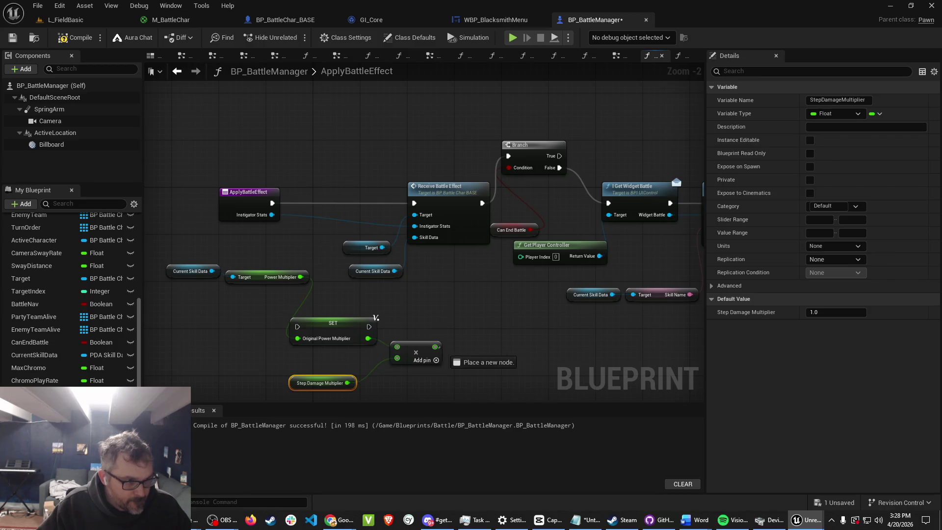
Drop the setter search on the multiply result and add a Set CurrentSkillData node.
left_click_drag(435, 347, 465, 347)
type("set c")
key("BackSpace")
key("BackSpace")
key("BackSpace")
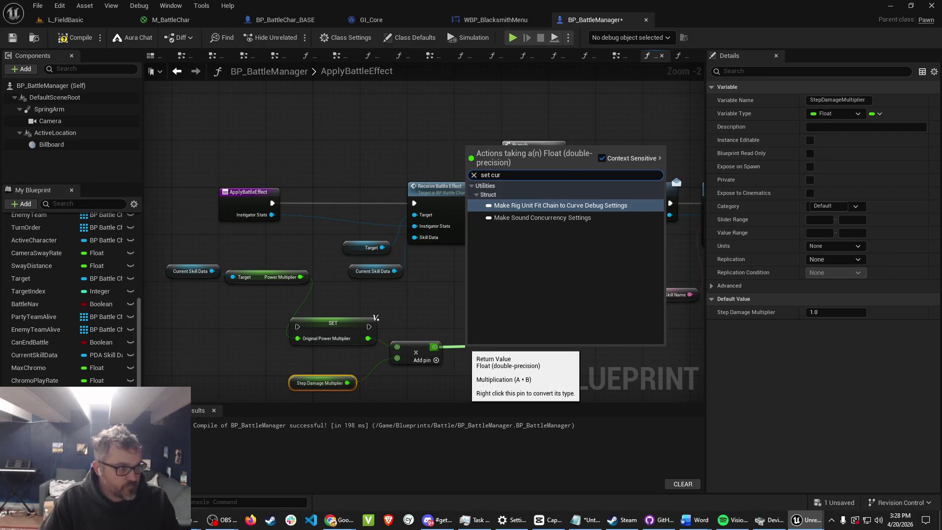
key("Escape")
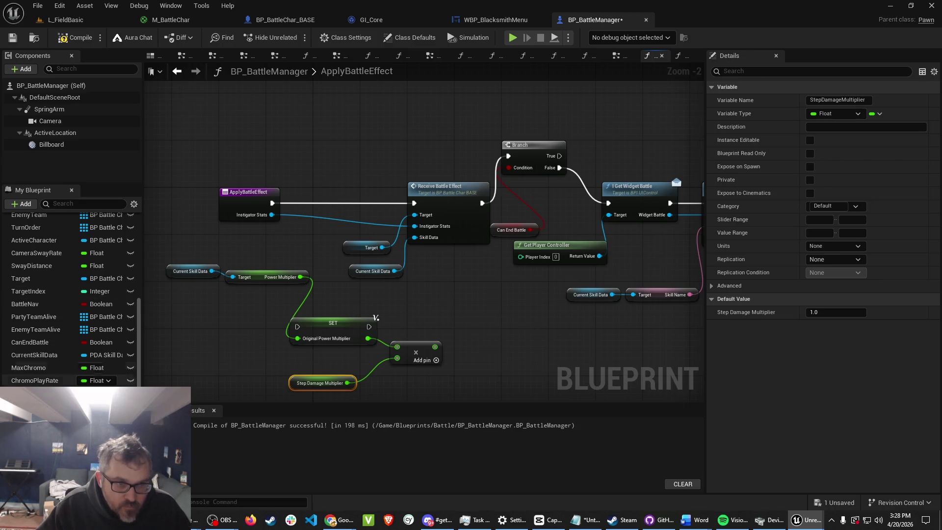
mouse_move(34, 354)
left_mouse_down()
mouse_move(472, 393)
mouse_move(444, 387)
mouse_move(506, 366)
mouse_move(507, 353)
mouse_move(501, 360)
left_mouse_up()
left_click(472, 400)
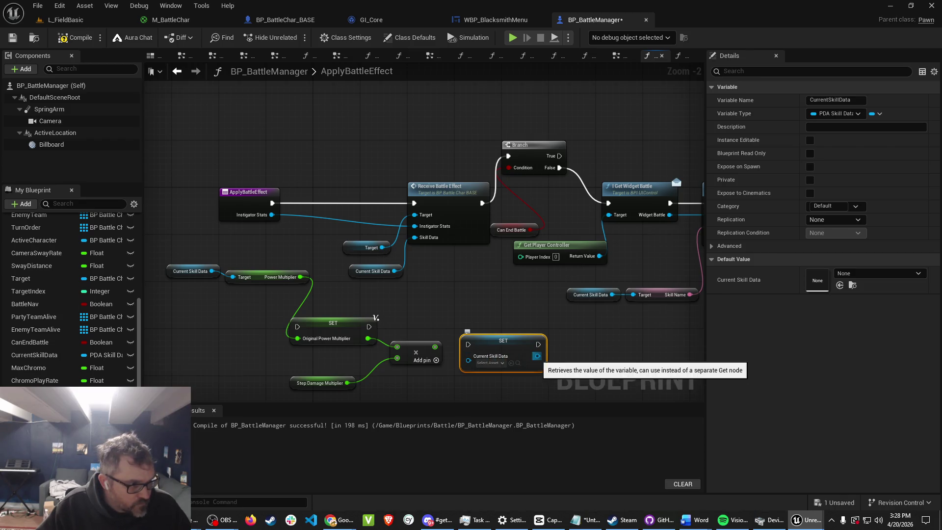
Browse the skill data asset list, then compile BP_BattleManager.
left_click(488, 362)
key("Escape")
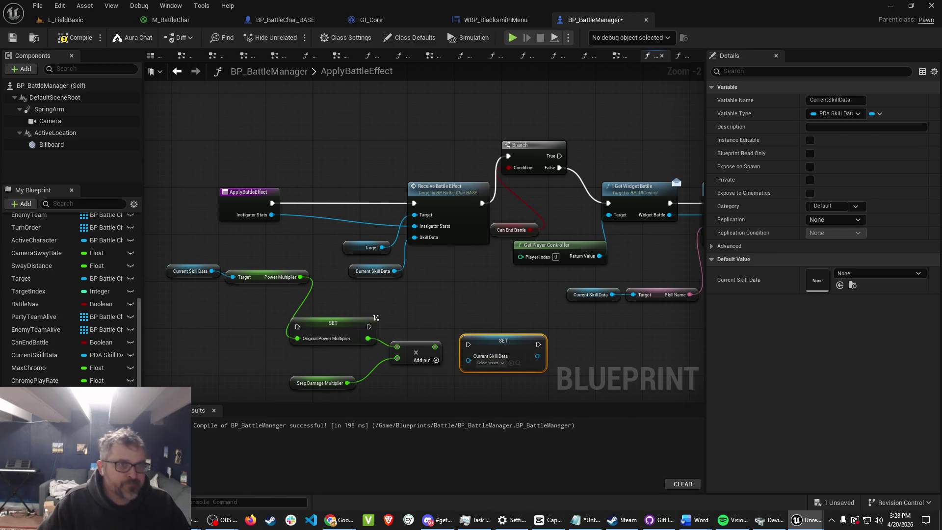
left_click(76, 38)
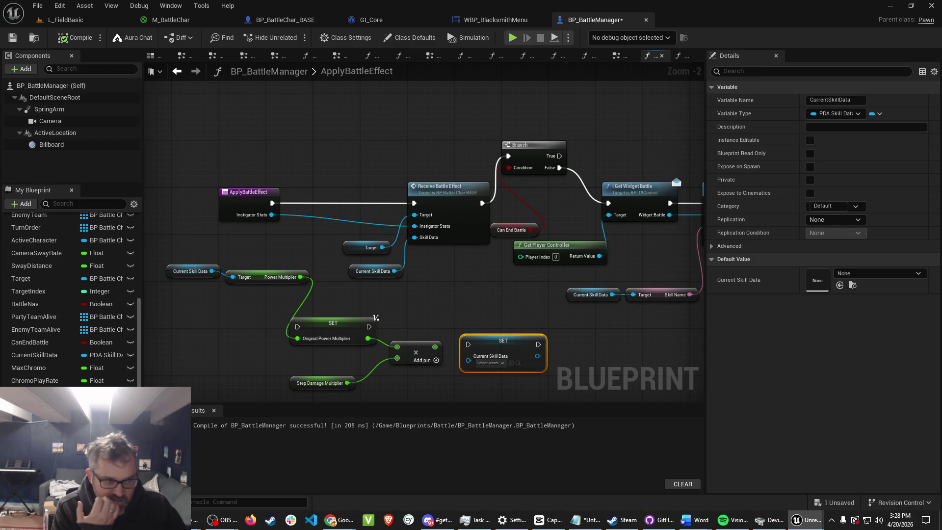
Move the Original Power Multiplier setter and box-select the multiply and Step Damage Multiplier nodes.
left_click_drag(376, 318, 388, 306)
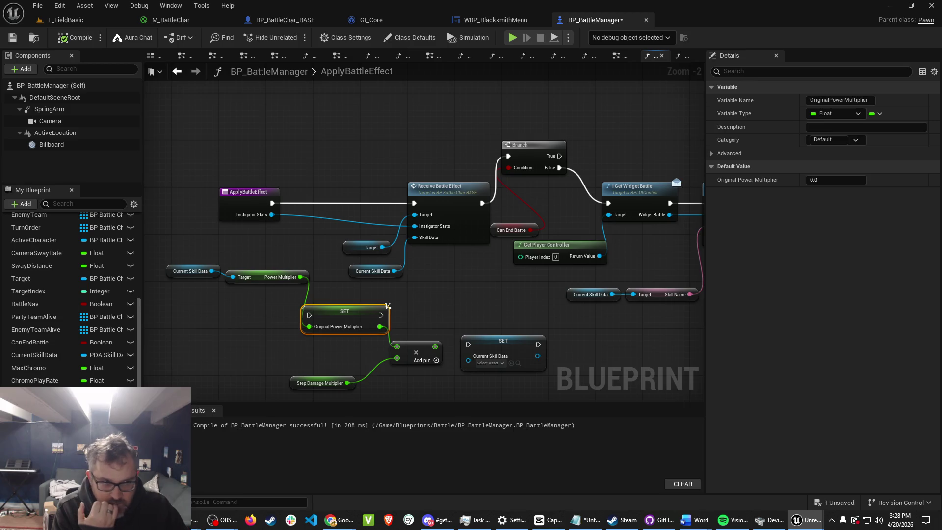
left_click_drag(164, 250, 311, 287)
left_click(387, 306, "ctrl")
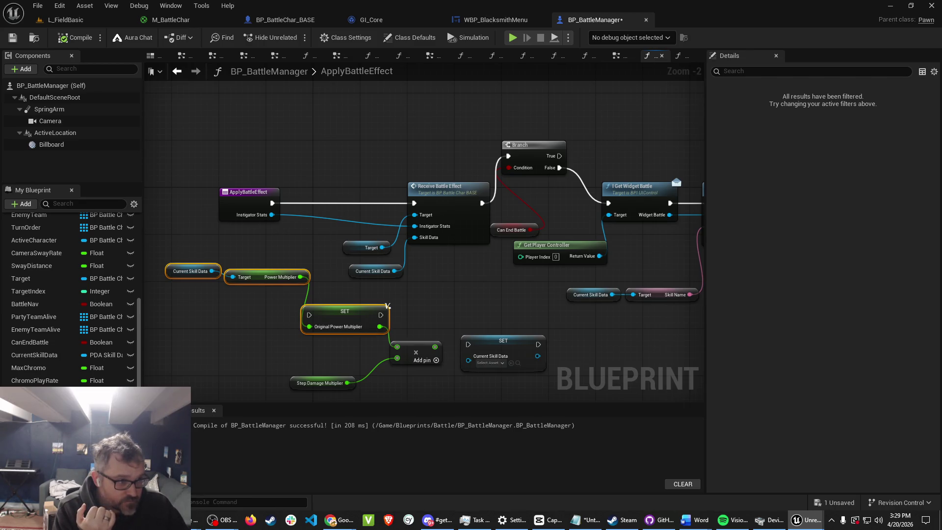
mouse_move(256, 356)
left_mouse_down()
mouse_move(314, 380)
mouse_move(441, 389)
mouse_move(427, 325)
left_mouse_up()
Delete the Multiply, Step Damage Multiplier, Current Skill Data setter and Power Multiplier getter nodes.
key("Delete")
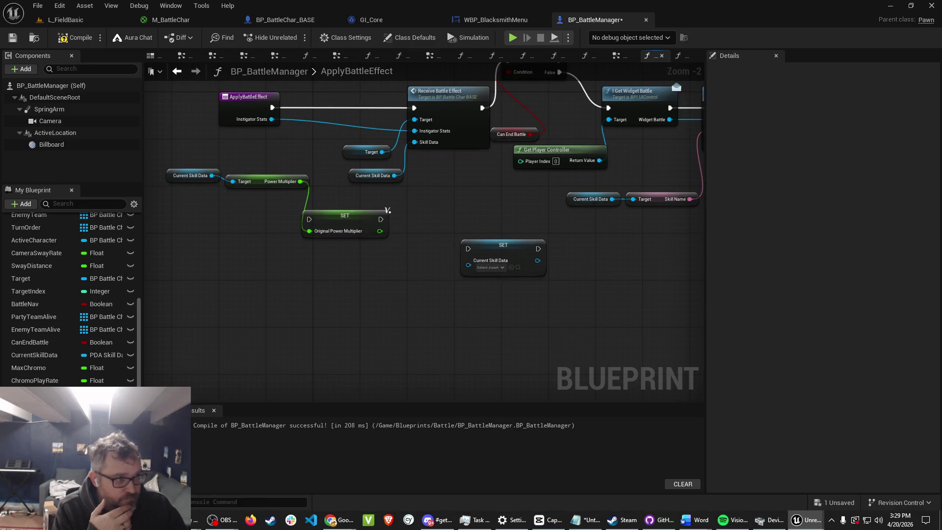
left_click(506, 255)
key("Delete")
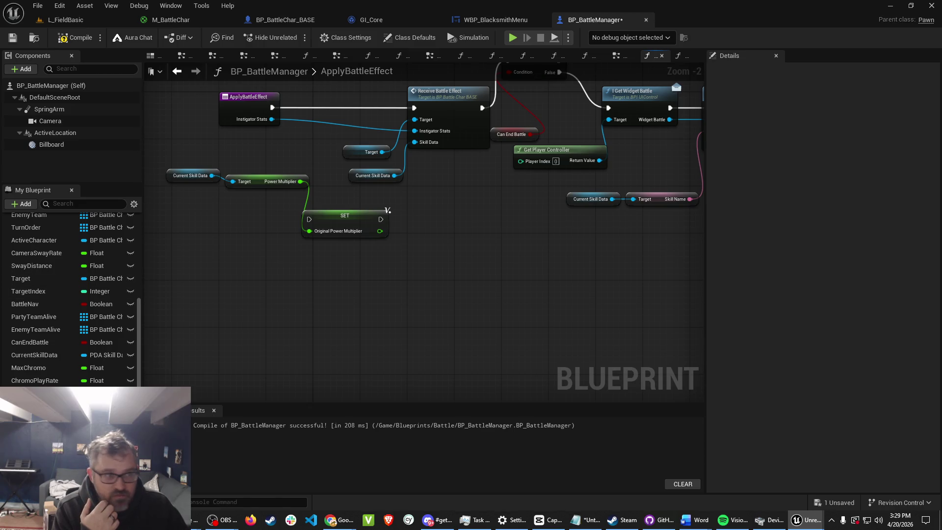
left_click_drag(231, 171, 244, 200)
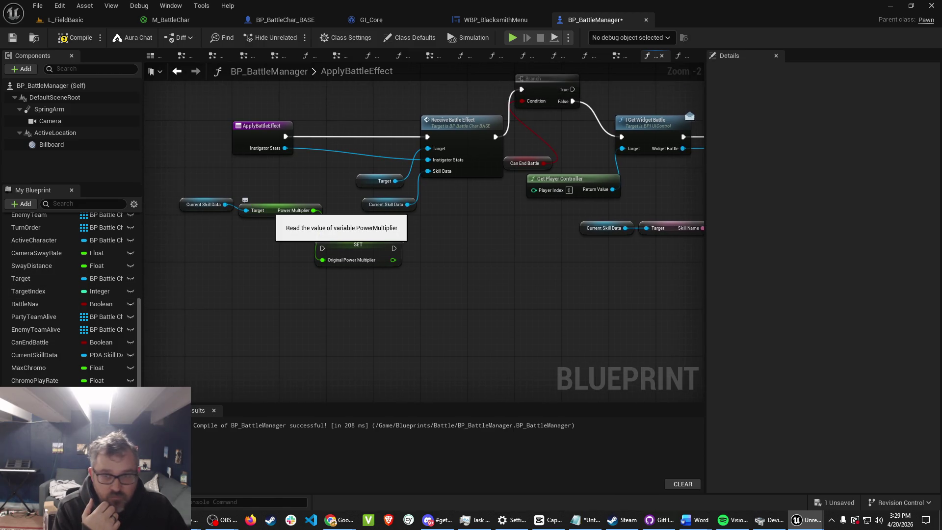
left_click(280, 210)
key("Delete")
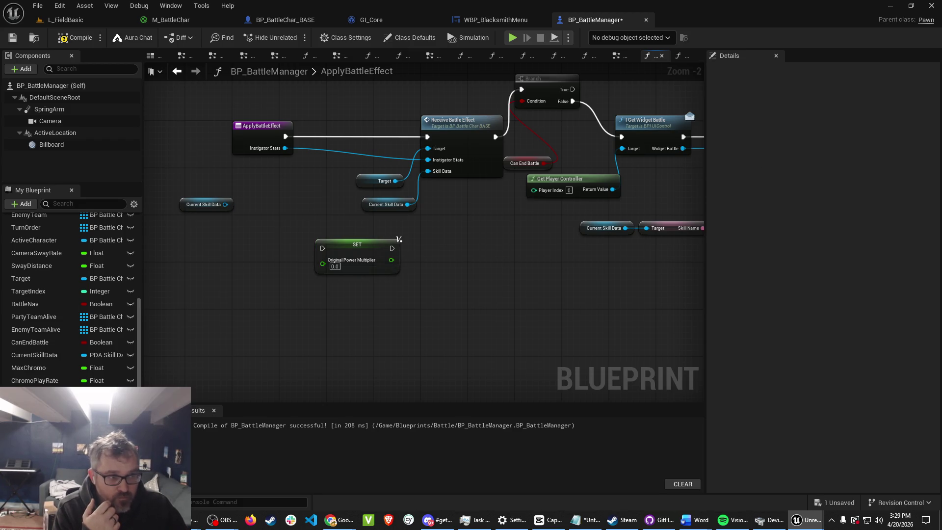
Add Set Power Multiplier off Current Skill Data and delete the Original Power Multiplier setter.
mouse_move(225, 204)
left_mouse_down()
mouse_move(251, 210)
mouse_move(246, 204)
left_mouse_up()
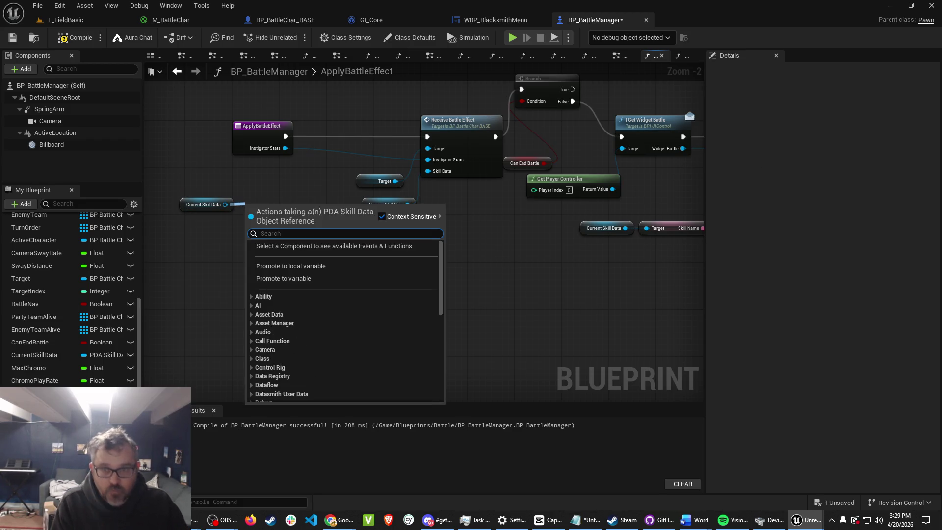
type("set power")
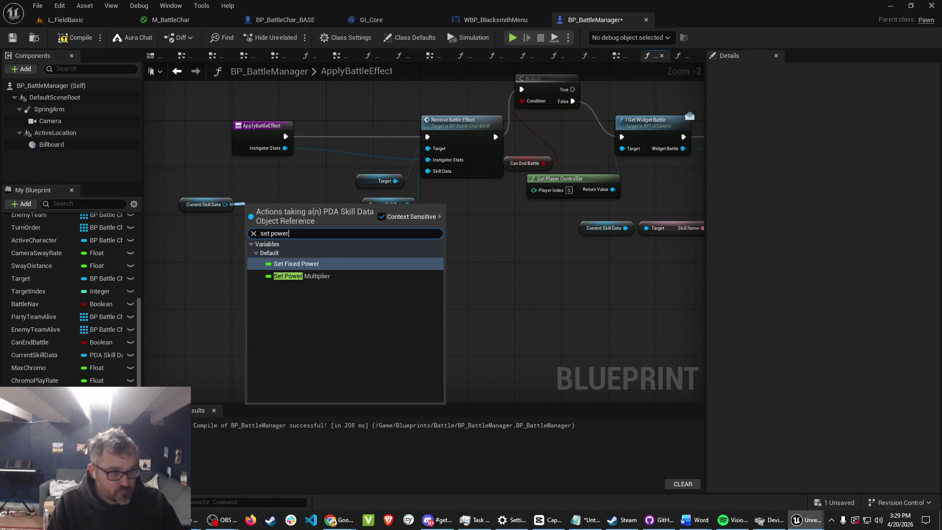
left_click(302, 276)
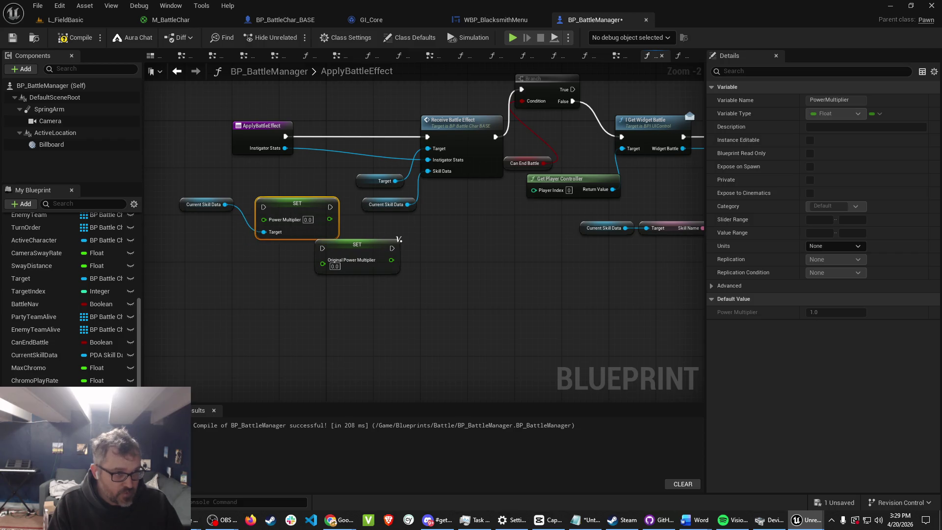
left_click(339, 248)
key("Delete")
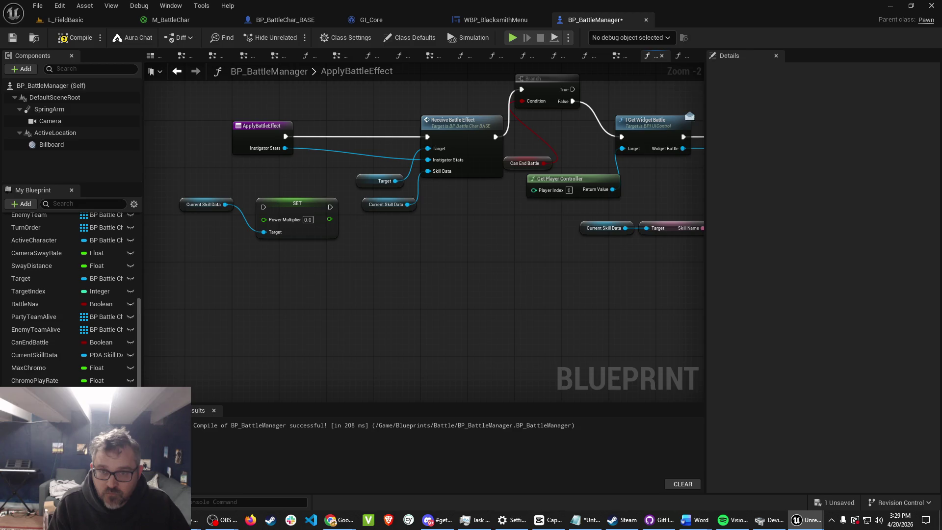
Feed Set Power Multiplier with Step Damage Multiplier × Original Power Multiplier.
mouse_move(330, 218)
left_mouse_down()
mouse_move(361, 259)
mouse_move(360, 247)
left_mouse_up()
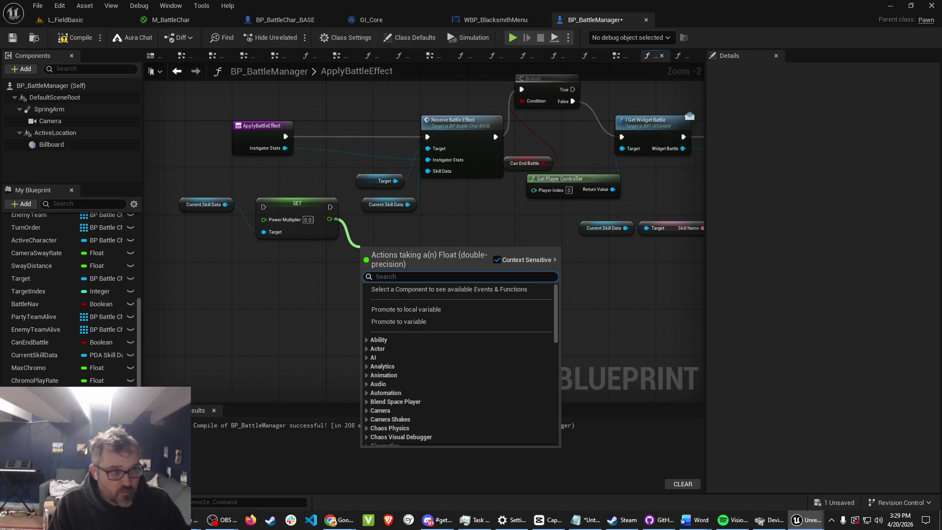
type("*")
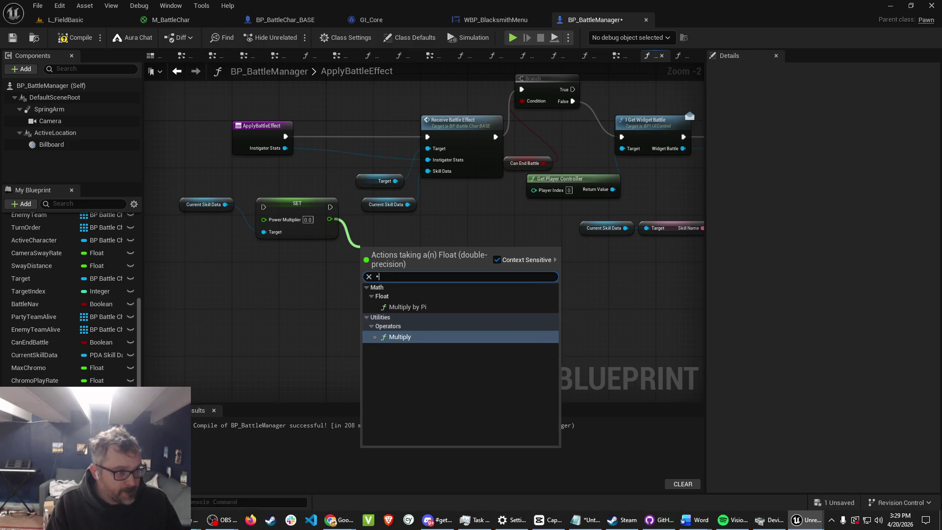
key("Return")
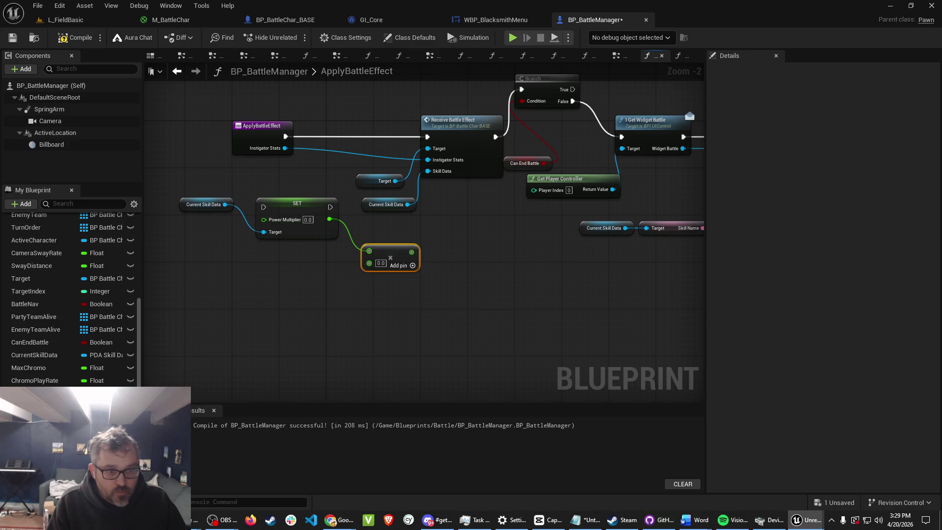
mouse_move(35, 393)
left_mouse_down()
mouse_move(201, 268)
mouse_move(184, 262)
mouse_move(263, 219)
left_mouse_up()
left_click(231, 275)
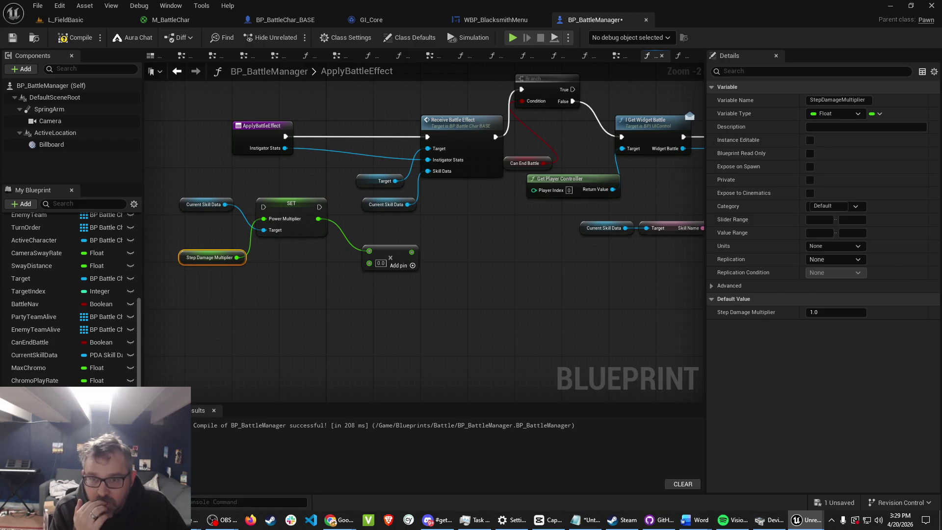
mouse_move(35, 393)
left_mouse_down()
mouse_move(279, 331)
mouse_move(276, 270)
left_mouse_up()
left_click(313, 294)
mouse_move(333, 276)
left_mouse_down()
mouse_move(378, 264)
mouse_move(369, 263)
left_mouse_up()
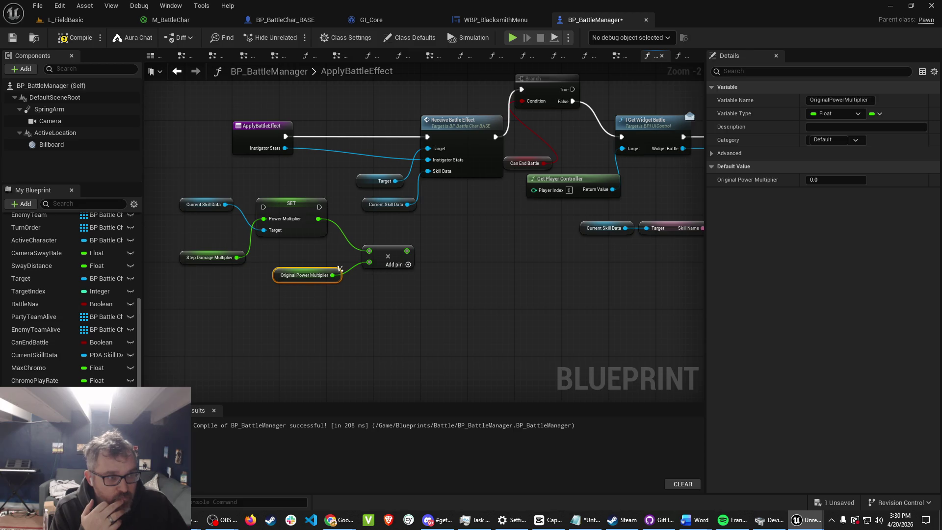
Route execution from the ApplyBattleEffect entry through the setter, then compile and save.
key("ctrl+z")
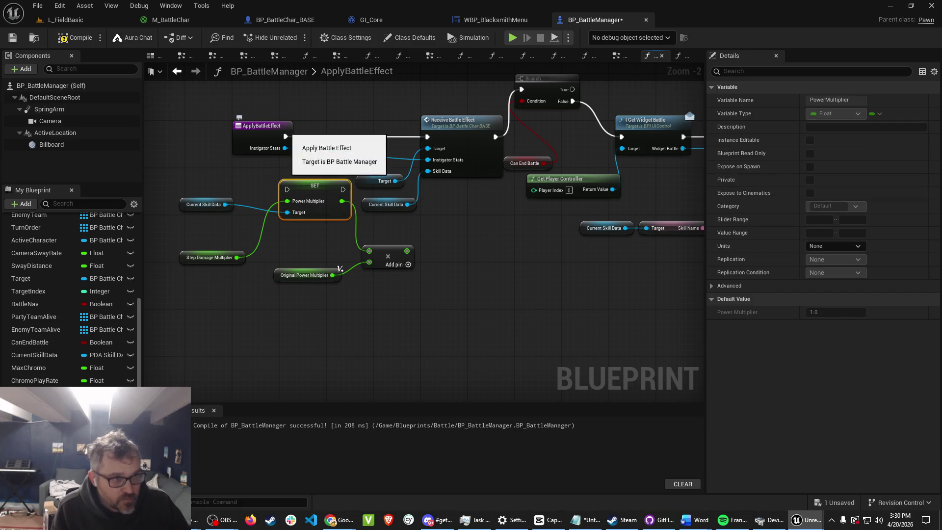
left_click(284, 136, "alt")
mouse_move(285, 136)
left_mouse_down()
mouse_move(294, 209)
mouse_move(287, 189)
mouse_move(438, 149)
left_mouse_up()
left_click(76, 37)
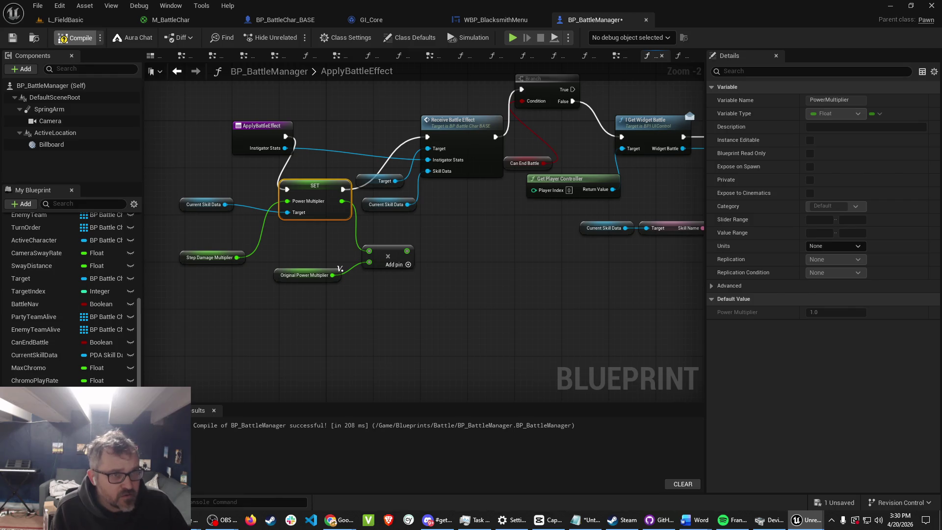
left_click(13, 37)
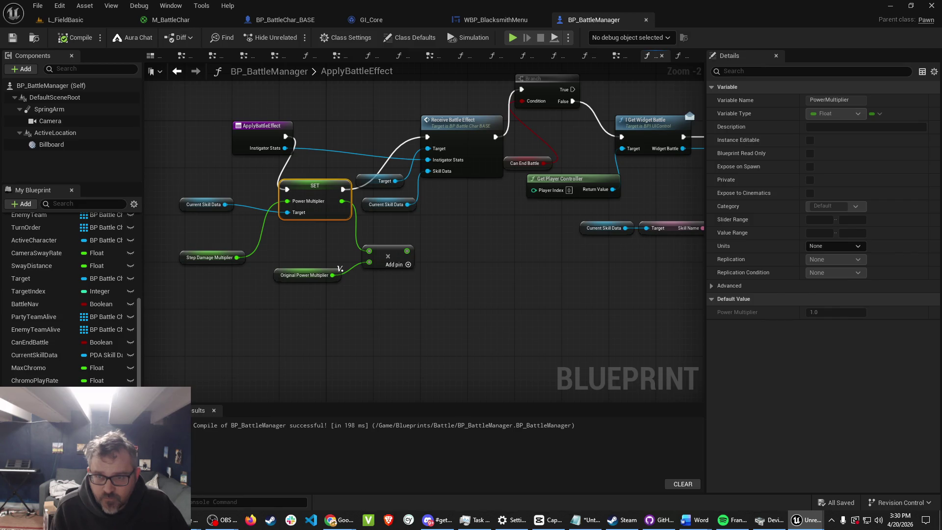
Pan the graph to inspect the notification and chrono pulse nodes.
mouse_move(578, 311)
left_mouse_down()
mouse_move(440, 374)
mouse_move(328, 400)
mouse_move(328, 358)
mouse_move(362, 332)
left_mouse_up()
right_click(362, 332)
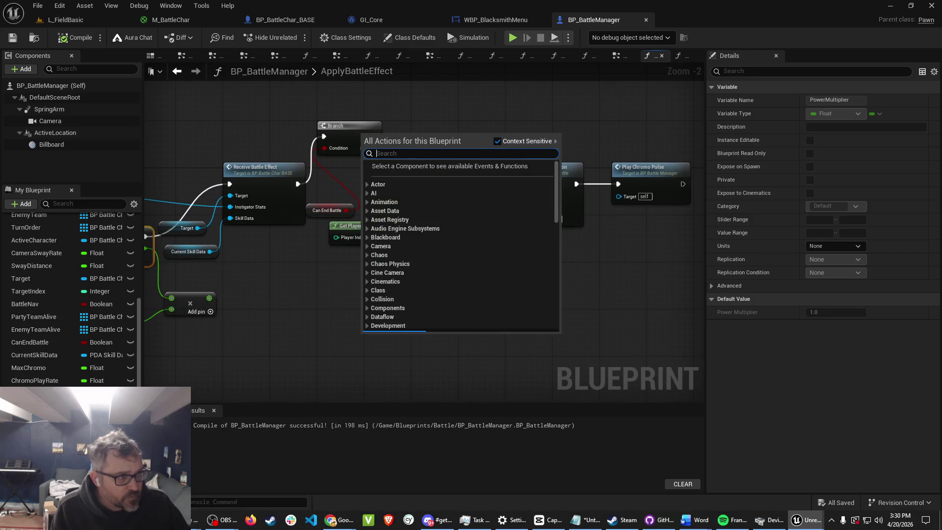
left_click(343, 344)
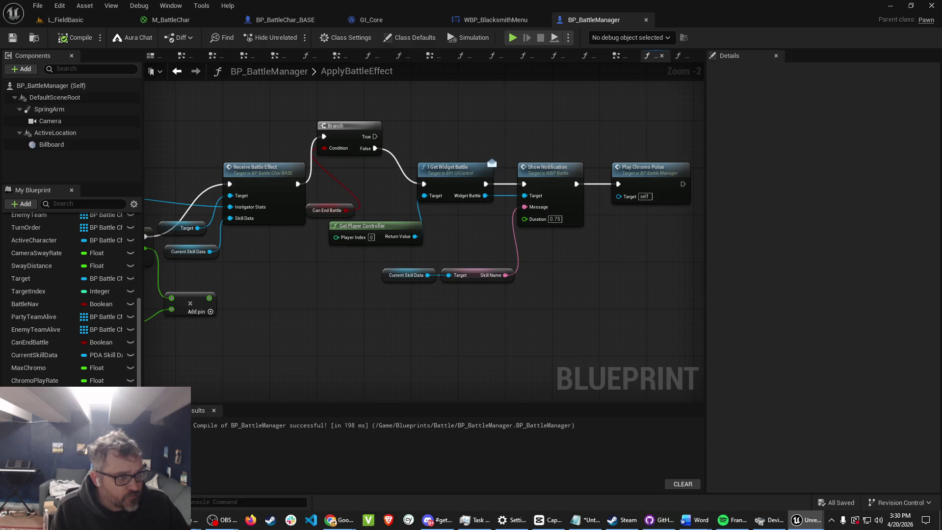
Return to the ApplyBattleEffect entry and box-select the power multiplier setup nodes.
left_click_drag(263, 149, 437, 143)
right_click(437, 143)
left_click(315, 310)
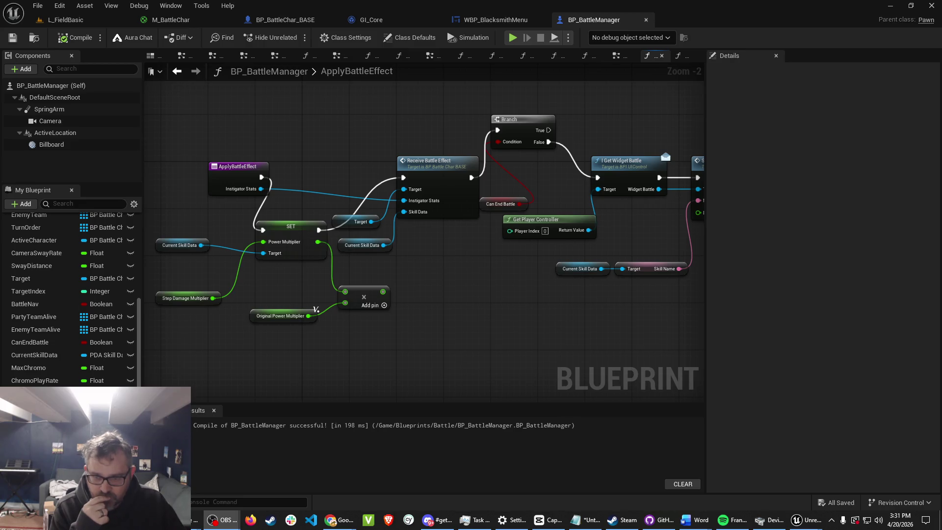
left_click(316, 309)
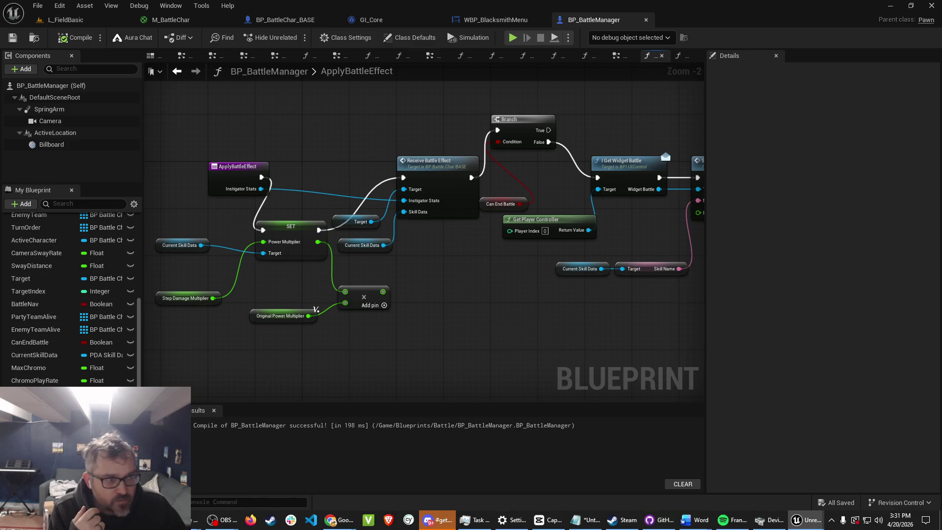
mouse_move(157, 206)
left_mouse_down()
mouse_move(214, 260)
mouse_move(319, 327)
left_mouse_up()
Delete the power multiplier setup nodes and the stray Multiply node.
key("Delete")
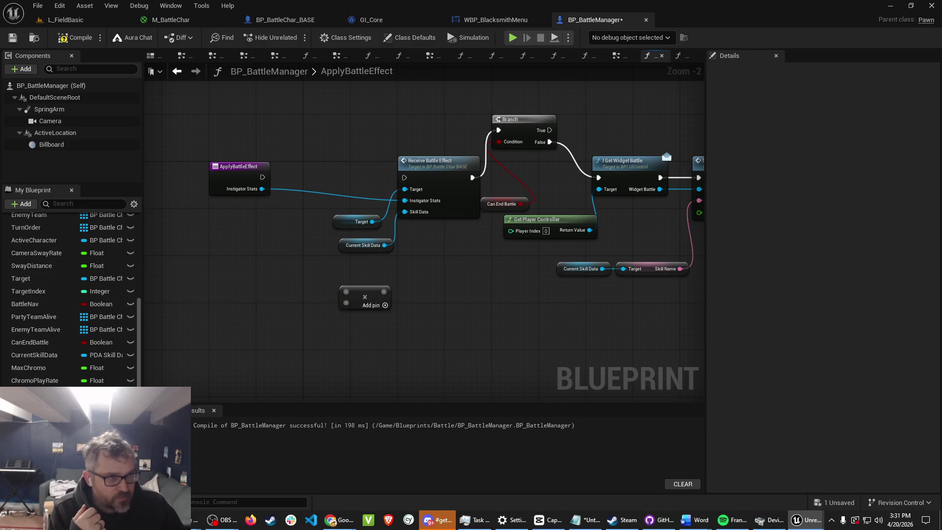
left_click(365, 297)
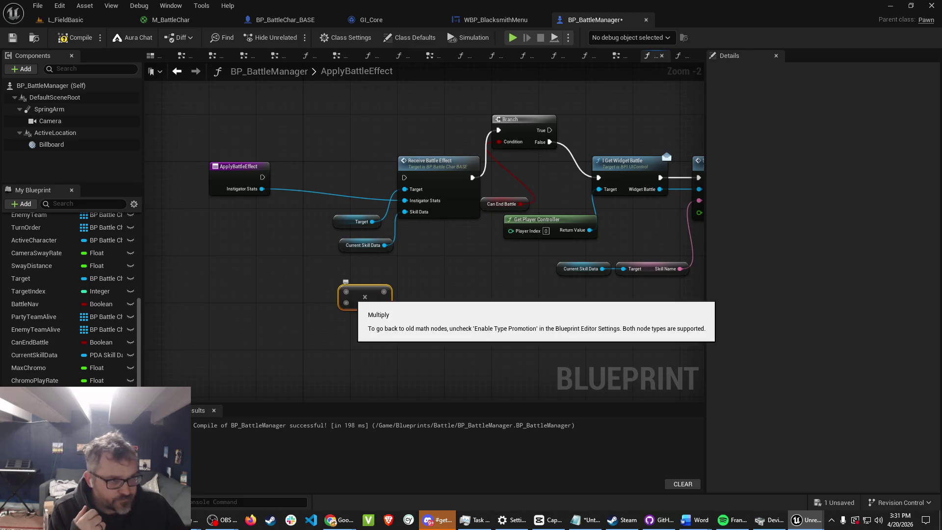
key("Delete")
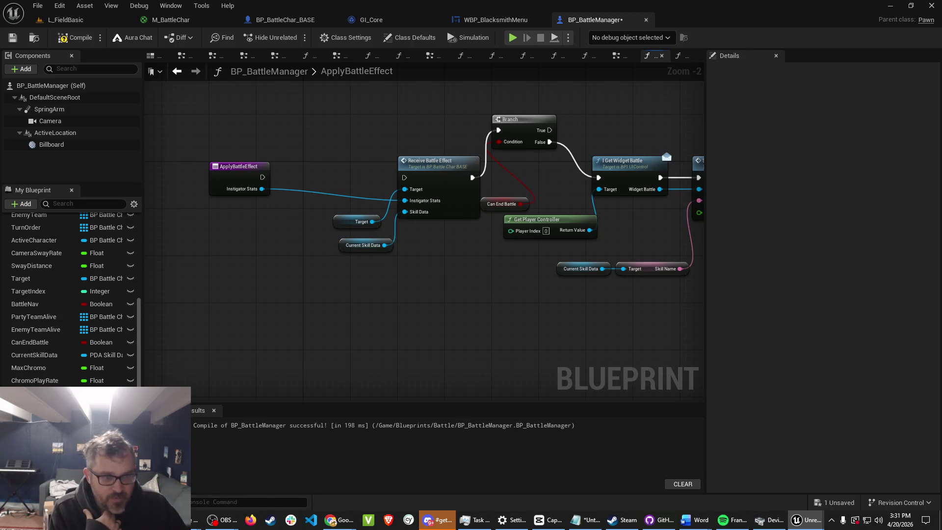
Add a Set OriginalPowerMultiplier node beside the entry and a Current Skill Data getter.
mouse_move(35, 393)
left_mouse_down()
mouse_move(238, 263)
mouse_move(232, 256)
left_mouse_up()
left_click(275, 288)
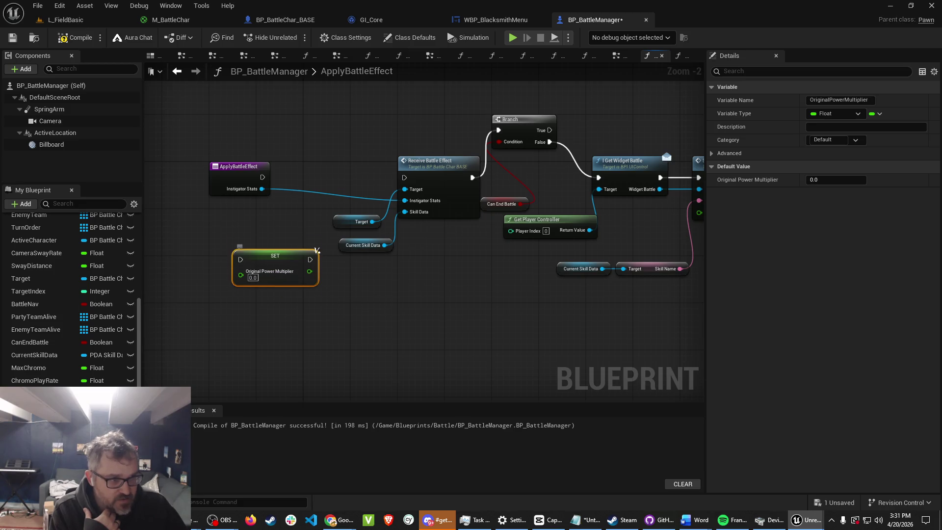
left_click_drag(316, 255, 317, 232)
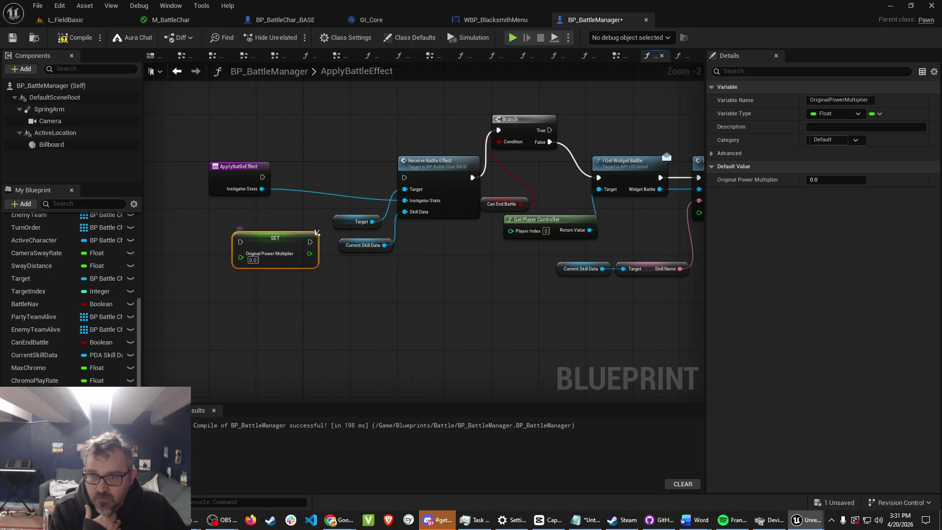
left_click(316, 231)
left_click_drag(317, 232, 468, 227)
right_click(468, 226)
key("Escape")
mouse_move(34, 355)
left_mouse_down()
mouse_move(201, 306)
mouse_move(236, 256)
mouse_move(293, 251)
left_mouse_up()
left_click(255, 258)
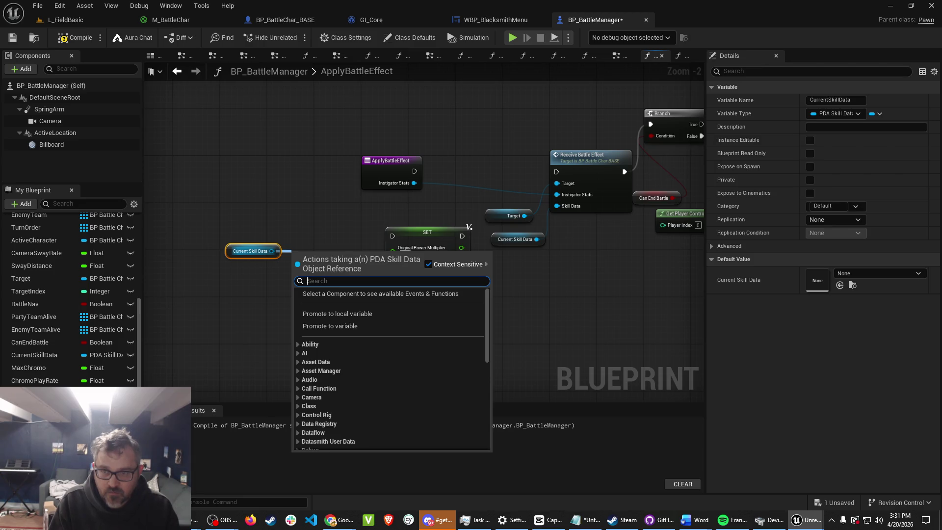
Wire Current Skill Data's Power Multiplier into the OriginalPowerMultiplier setter.
type("power")
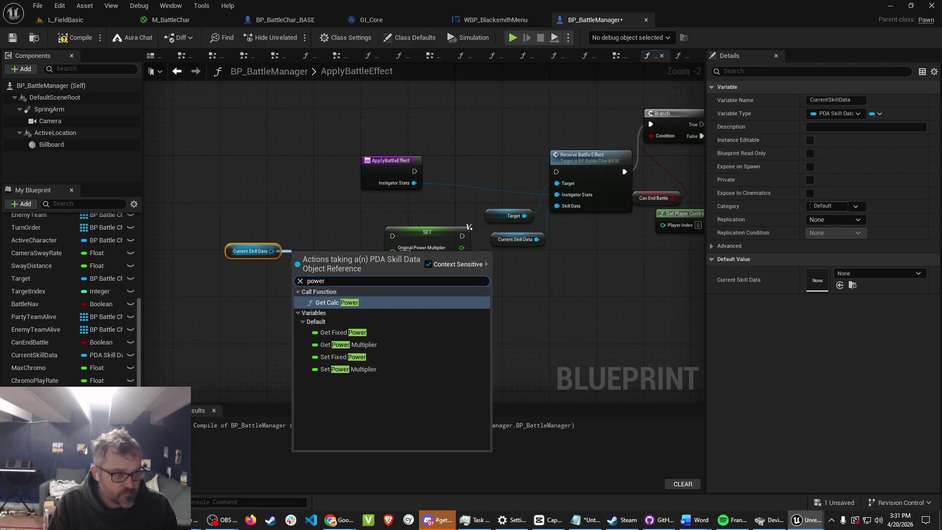
left_click(348, 345)
mouse_move(366, 256)
left_mouse_down()
mouse_move(380, 263)
mouse_move(393, 252)
left_mouse_up()
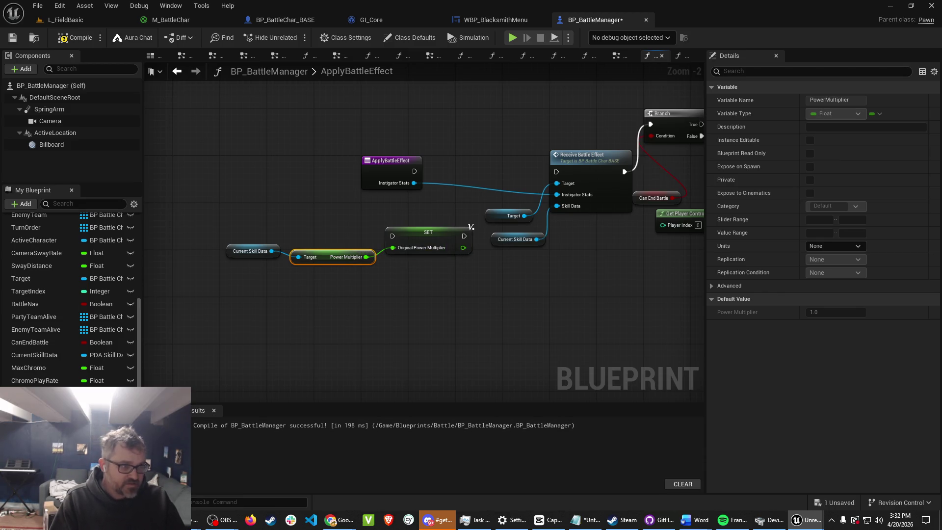
key("q")
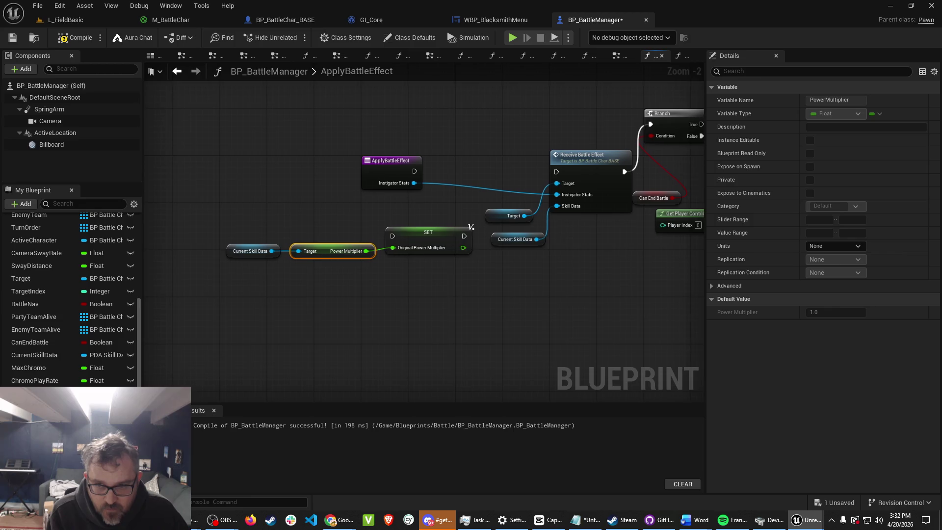
left_click_drag(358, 311, 311, 311)
right_click(310, 311)
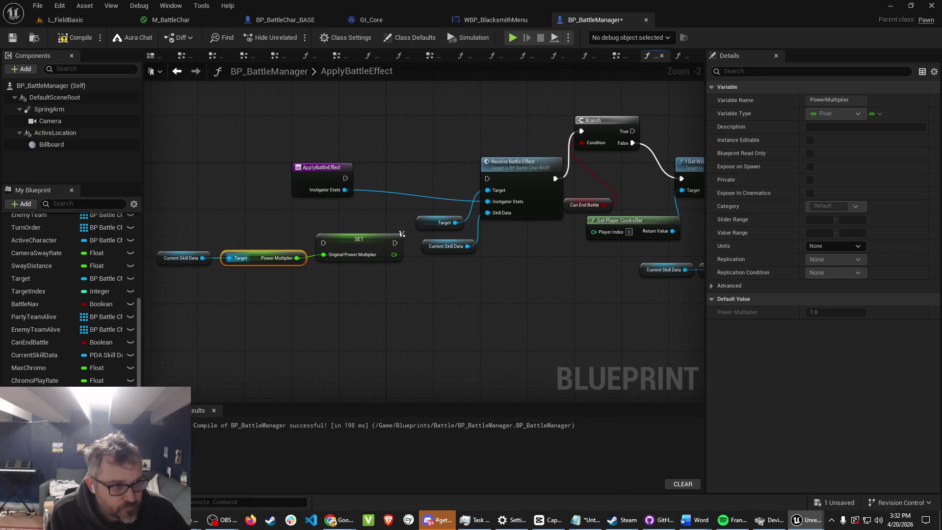
Add a Set Power Multiplier node targeting Current Skill Data and arrange the setters.
left_click_drag(202, 257, 407, 312)
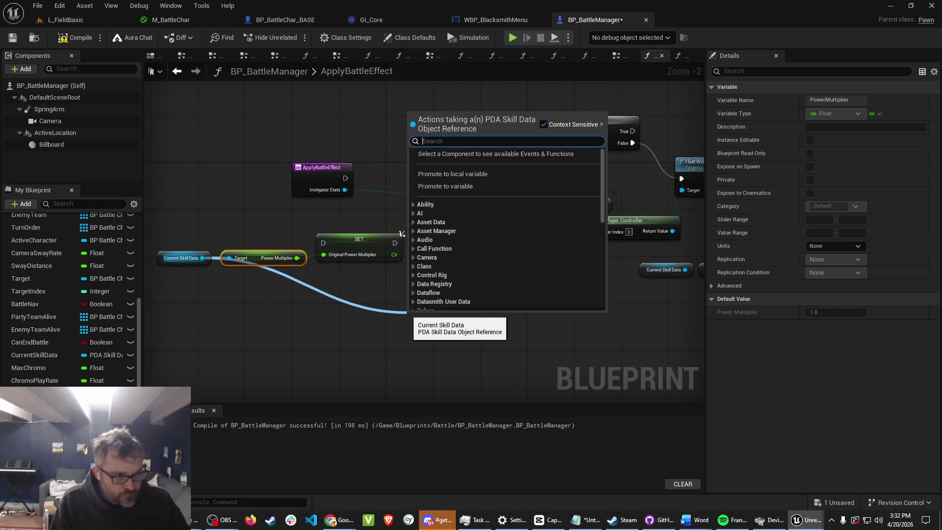
type("set")
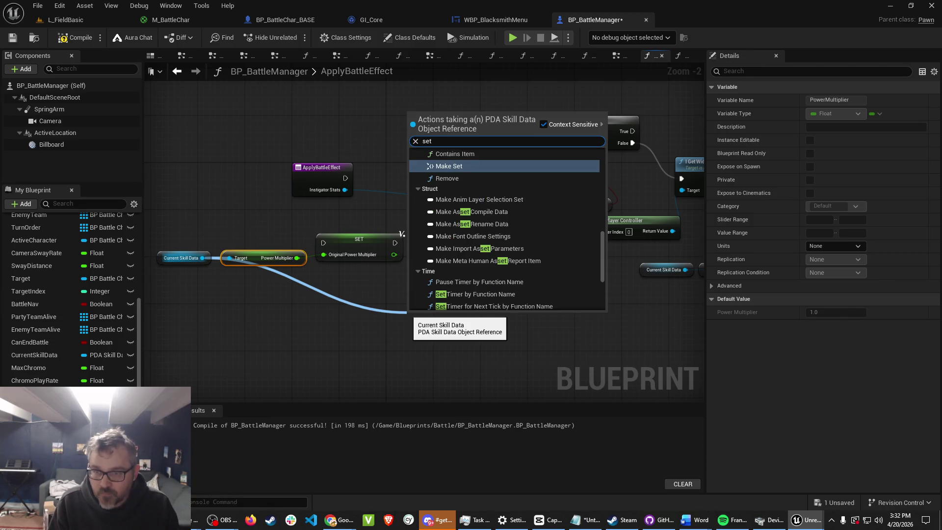
type(" power")
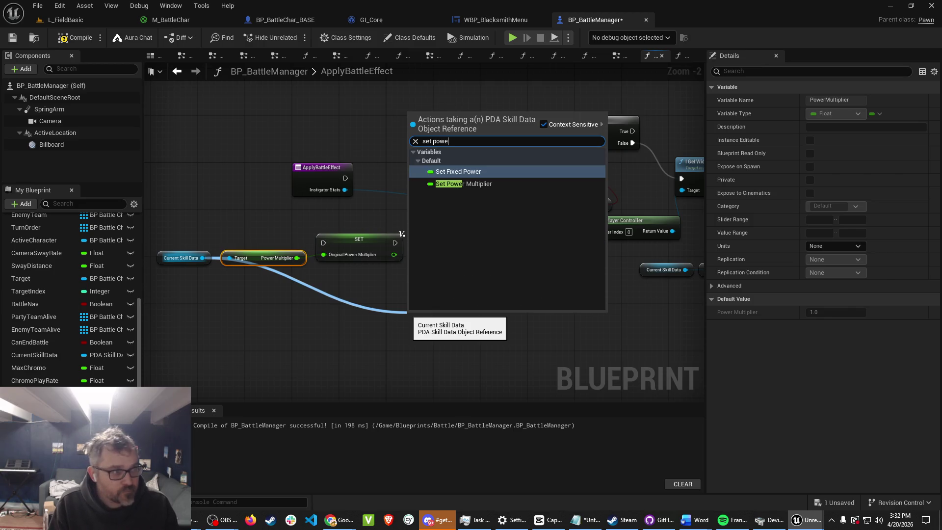
key("Return")
mouse_move(415, 314)
left_mouse_down()
mouse_move(442, 311)
mouse_move(442, 294)
mouse_move(432, 291)
left_mouse_up()
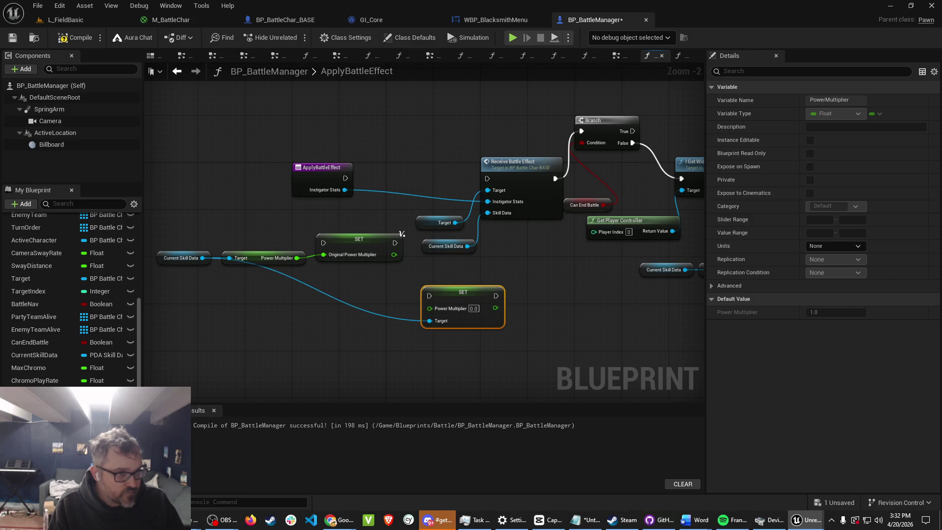
left_click_drag(402, 234, 384, 210)
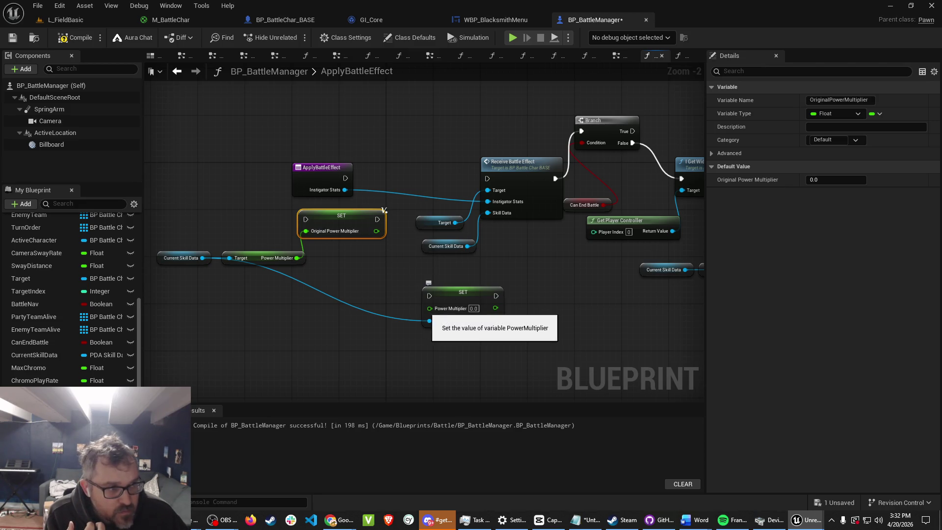
left_click_drag(429, 308, 390, 326)
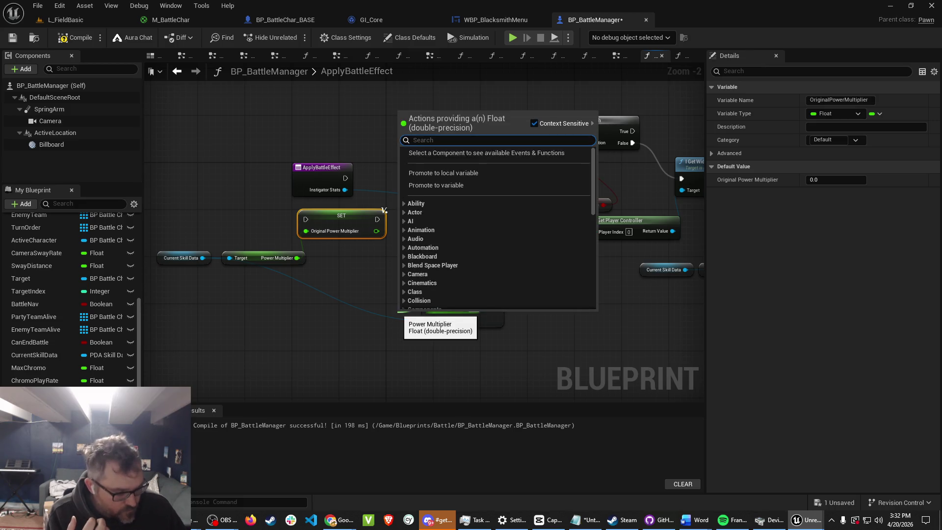
Add a Multiply node that feeds the Set Power Multiplier node's Power Multiplier pin.
type("multiply")
key("Return")
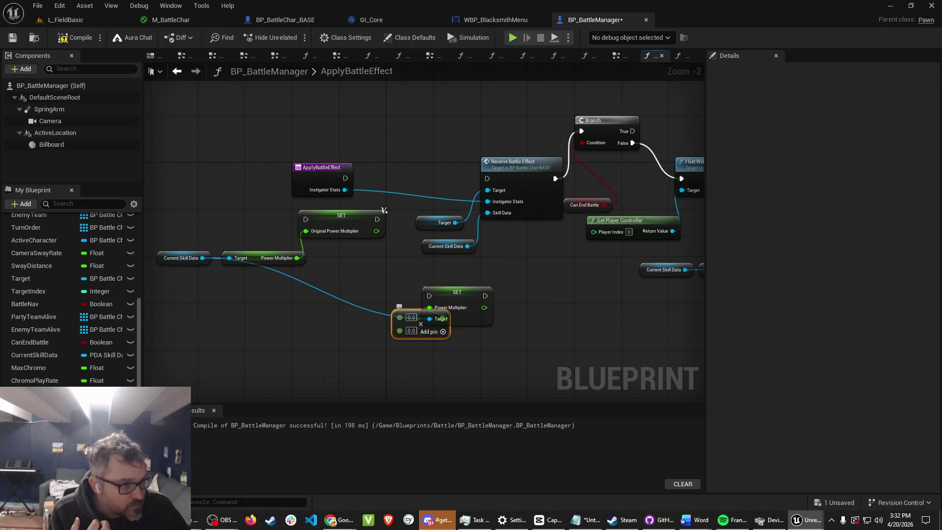
left_click_drag(420, 324, 379, 282)
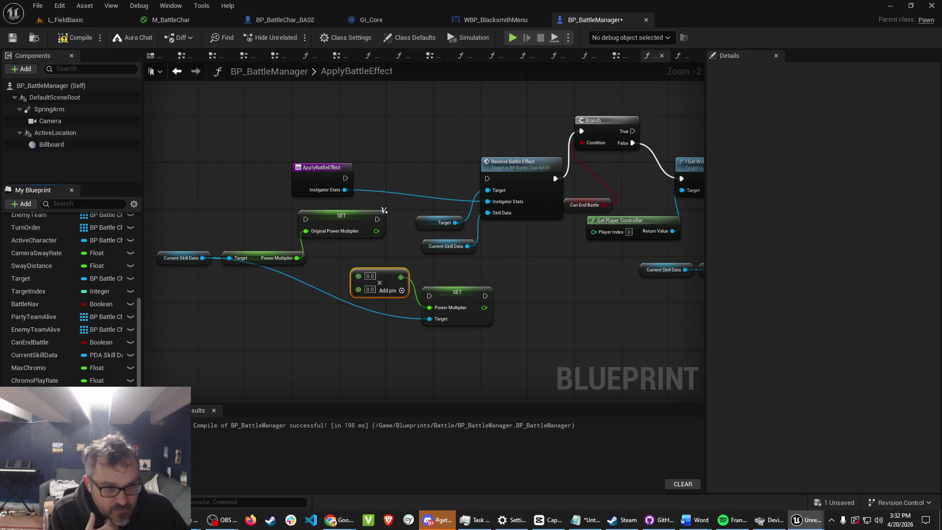
left_click(384, 210)
Add OriginalPowerMultiplier and StepDamageMultiplier getters as the Multiply node's two inputs.
mouse_move(37, 393)
left_mouse_down()
mouse_move(267, 374)
mouse_move(259, 319)
left_mouse_up()
left_click(294, 338)
mouse_move(316, 323)
left_mouse_down()
mouse_move(350, 309)
mouse_move(359, 276)
left_mouse_up()
mouse_move(37, 393)
left_mouse_down()
mouse_move(268, 367)
mouse_move(265, 345)
mouse_move(360, 324)
mouse_move(359, 287)
mouse_move(388, 339)
mouse_move(383, 345)
left_mouse_up()
left_click(294, 363)
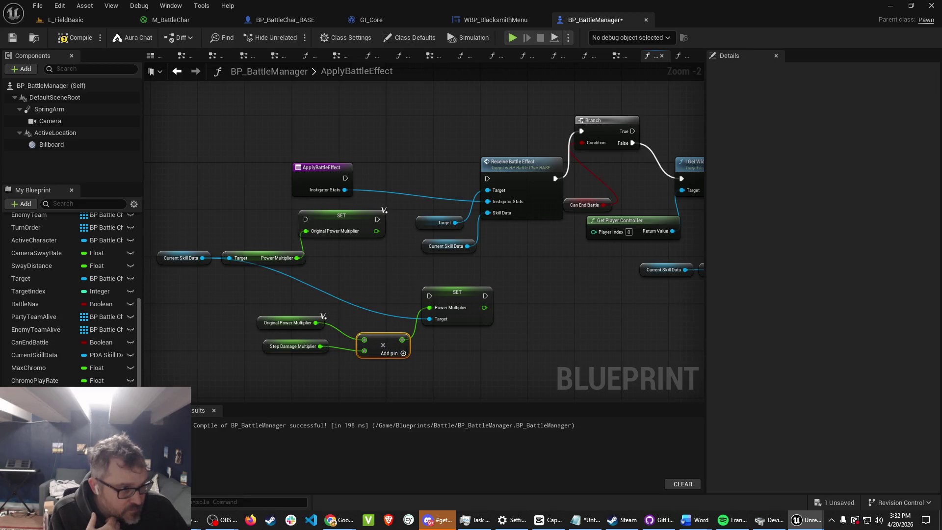
mouse_move(457, 292)
left_mouse_down()
mouse_move(442, 274)
mouse_move(391, 257)
mouse_move(403, 257)
left_mouse_up()
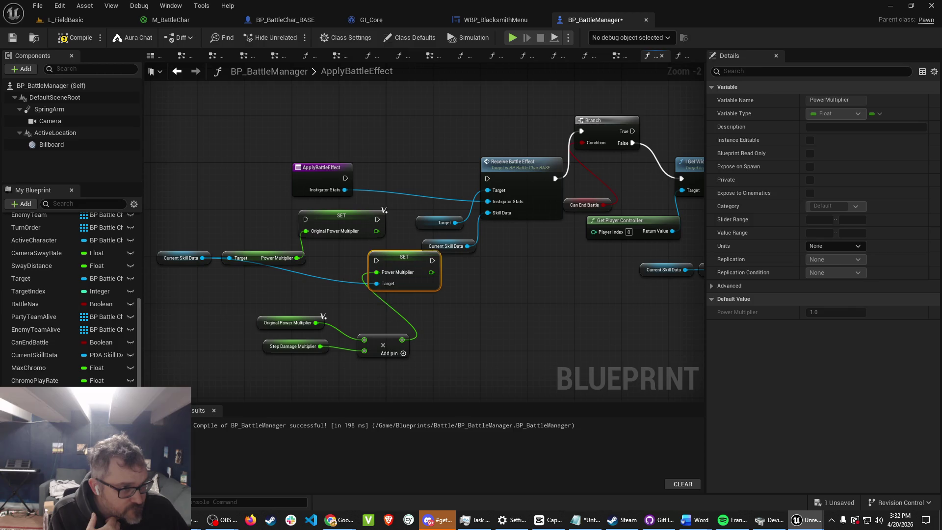
Wire the exec chain ApplyBattleEffect → Set Original → Set Power Multiplier → Receive Battle Effect.
left_click(366, 217)
left_click_drag(378, 219, 377, 261)
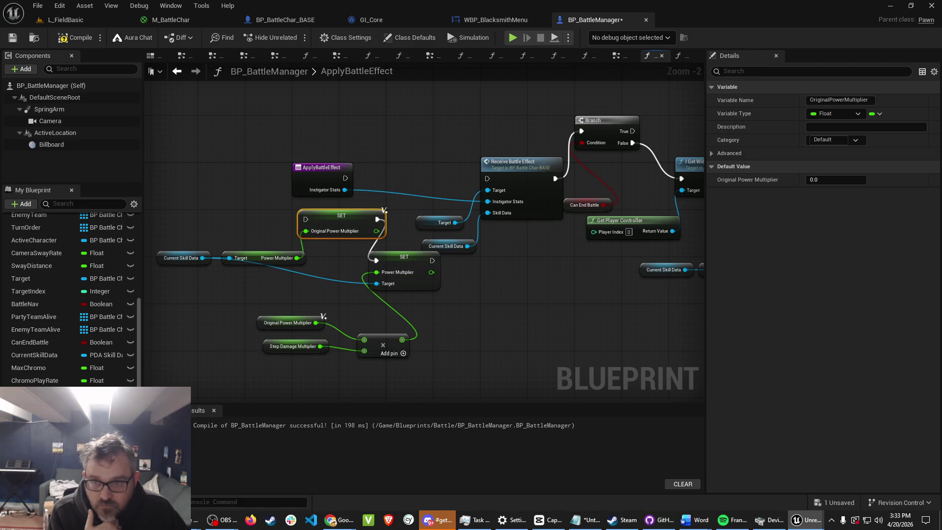
mouse_move(432, 261)
left_mouse_down()
mouse_move(452, 198)
mouse_move(487, 178)
left_mouse_up()
mouse_move(345, 178)
left_mouse_down()
mouse_move(402, 206)
mouse_move(380, 202)
mouse_move(305, 220)
left_mouse_up()
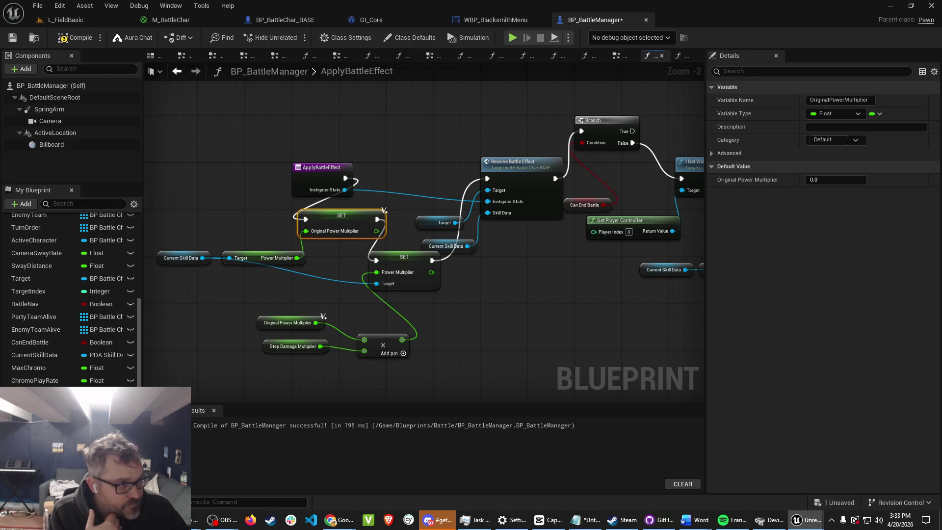
Move Receive Battle Effect aside and break its exec link to the Branch.
mouse_move(522, 167)
left_mouse_down()
mouse_move(488, 159)
mouse_move(453, 128)
mouse_move(432, 138)
left_mouse_up()
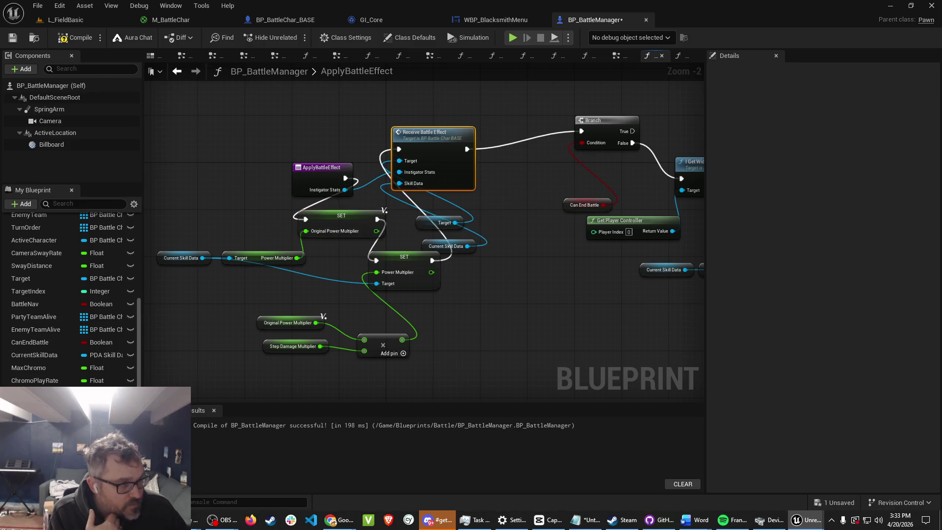
left_click(466, 149, "alt")
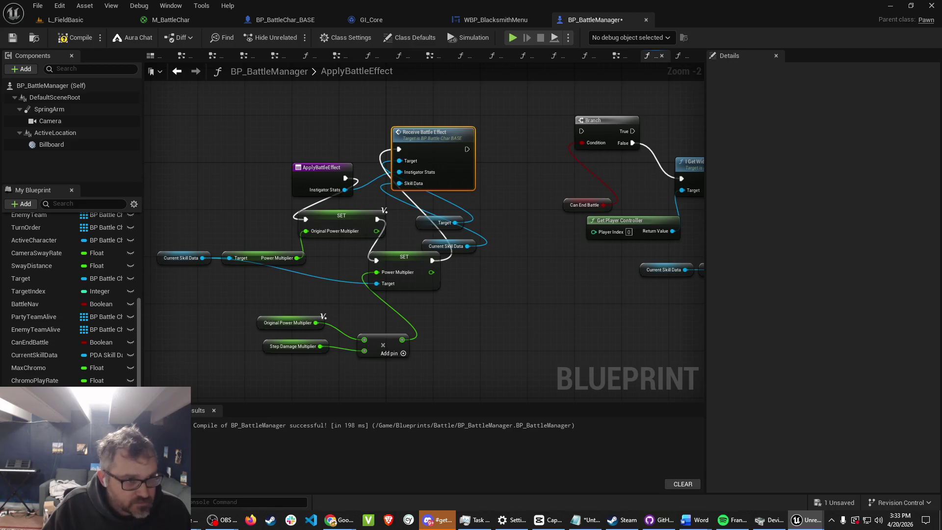
mouse_move(202, 257)
left_mouse_down()
mouse_move(392, 296)
mouse_move(515, 272)
mouse_move(499, 188)
mouse_move(479, 202)
left_mouse_up()
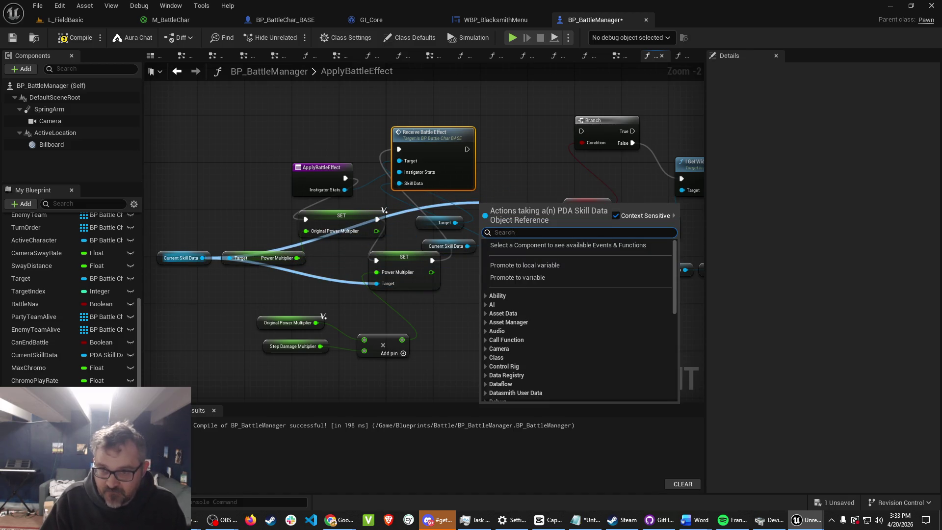
Add a second Set Power Multiplier node from Current Skill Data beside Receive Battle Effect.
type("set power")
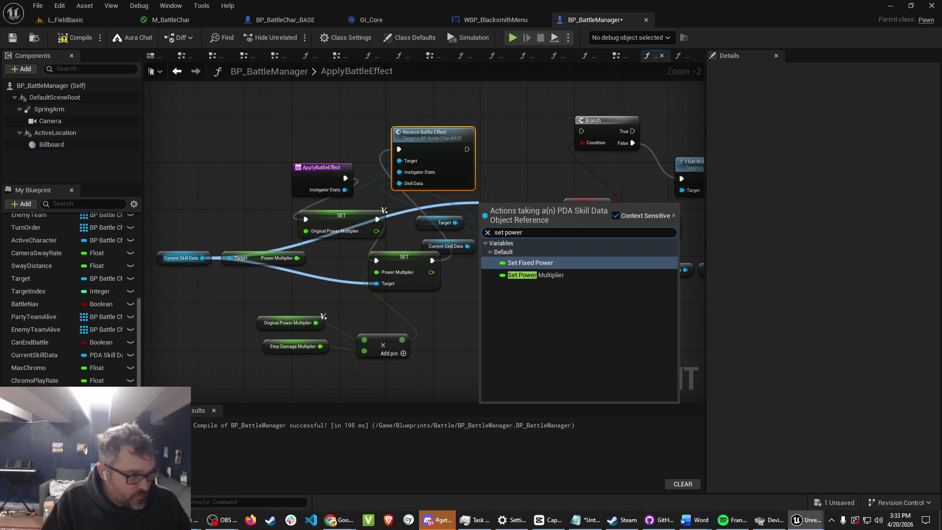
key("Down")
key("Return")
mouse_move(516, 204)
left_mouse_down()
mouse_move(528, 145)
mouse_move(522, 168)
left_mouse_up()
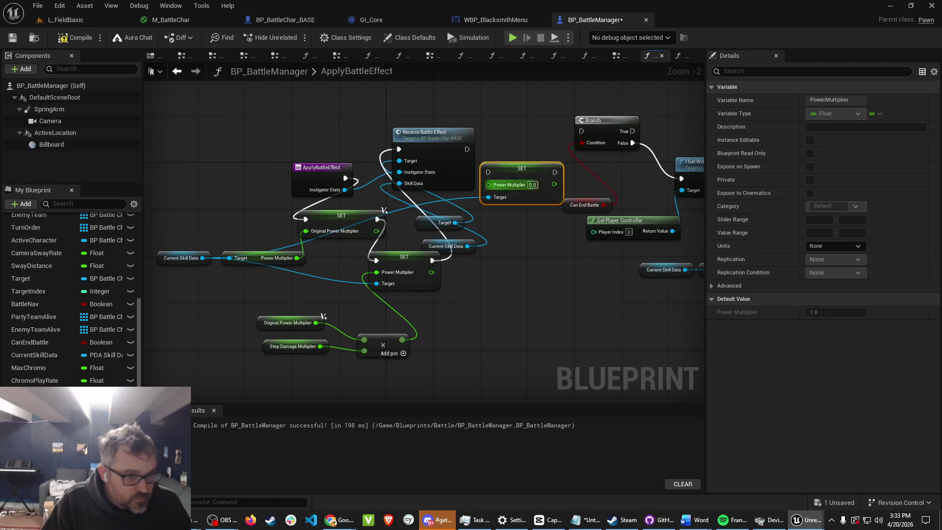
left_click(342, 216)
Feed it OriginalPowerMultiplier, wire it between Receive Battle Effect and Branch, and compile.
left_click_drag(431, 261, 431, 261)
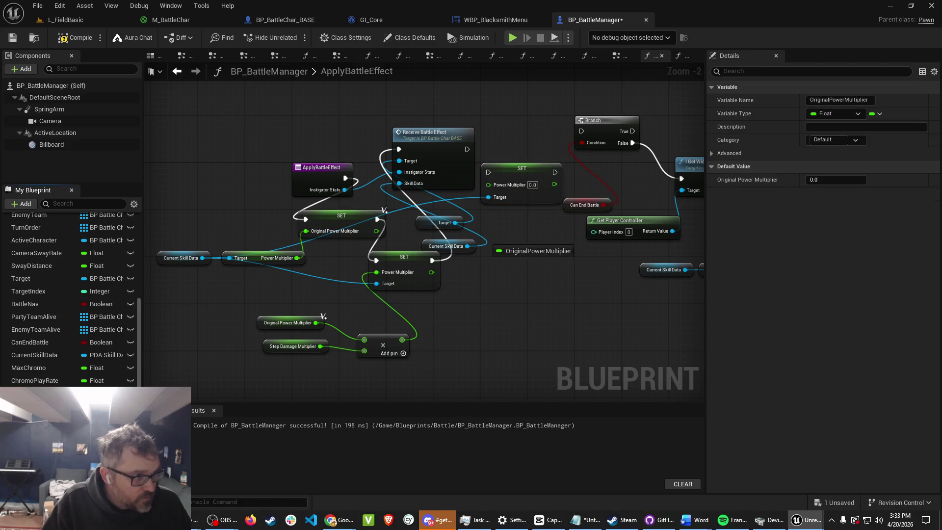
left_click_drag(493, 249, 494, 250)
left_click(520, 257)
mouse_move(551, 239)
left_mouse_down()
mouse_move(489, 198)
mouse_move(488, 185)
mouse_move(527, 156)
left_mouse_up()
mouse_move(467, 149)
left_mouse_down()
mouse_move(499, 160)
mouse_move(582, 132)
left_mouse_up()
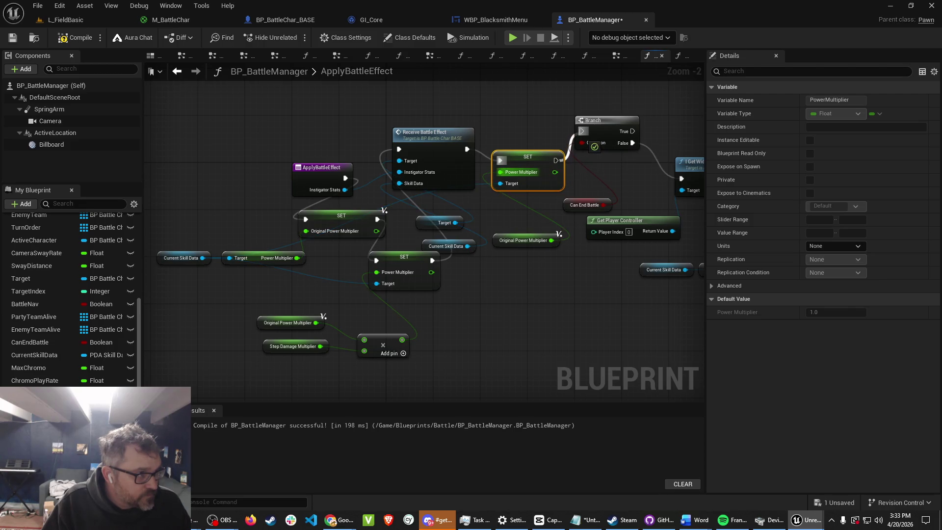
mouse_move(527, 156)
left_mouse_down()
mouse_move(534, 145)
mouse_move(522, 145)
left_mouse_up()
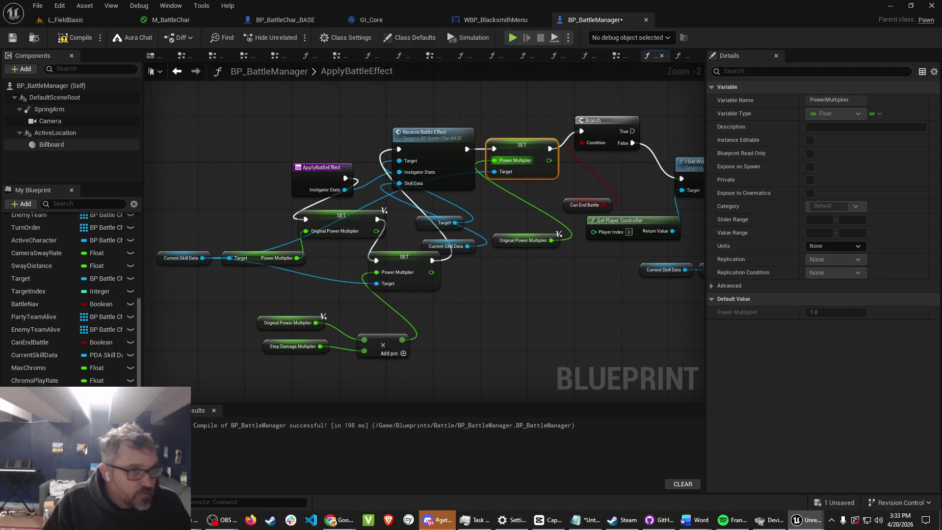
left_click(75, 38)
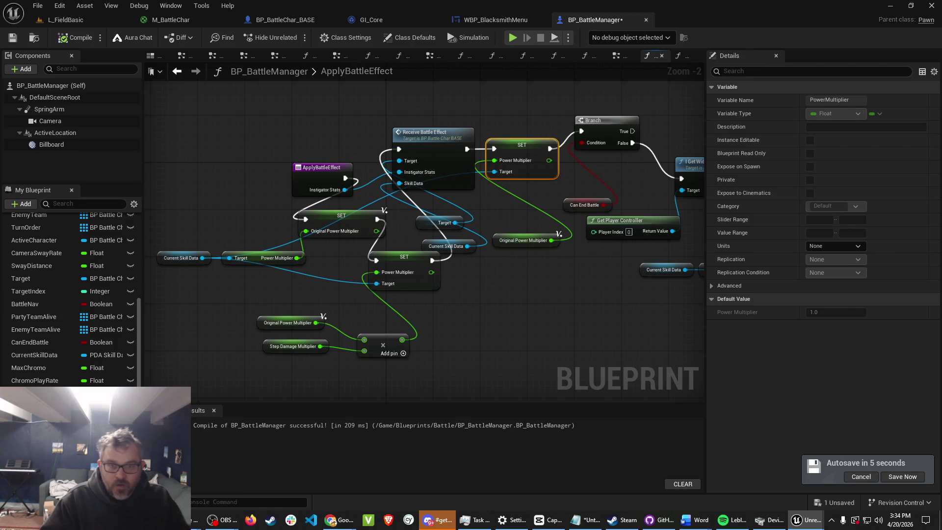
Switch back to the L_FieldBasic level editor tab.
left_click(65, 19)
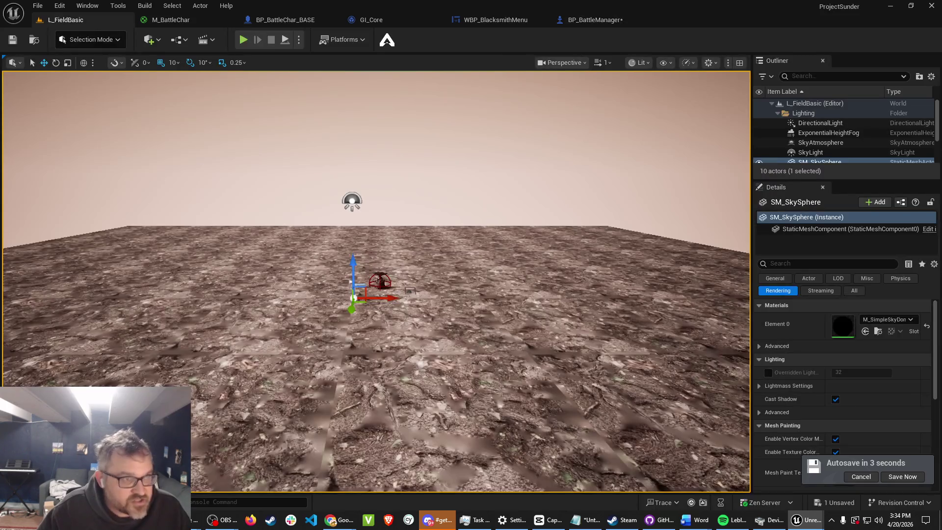
Play in editor, beat the slime encounter with light, medium and heavy combos, then stop with Esc.
left_click(243, 39)
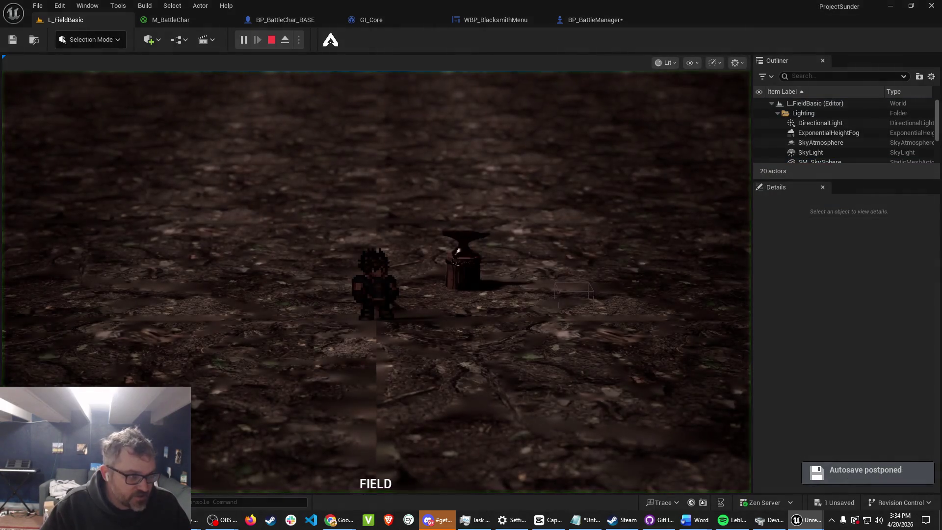
key("d")
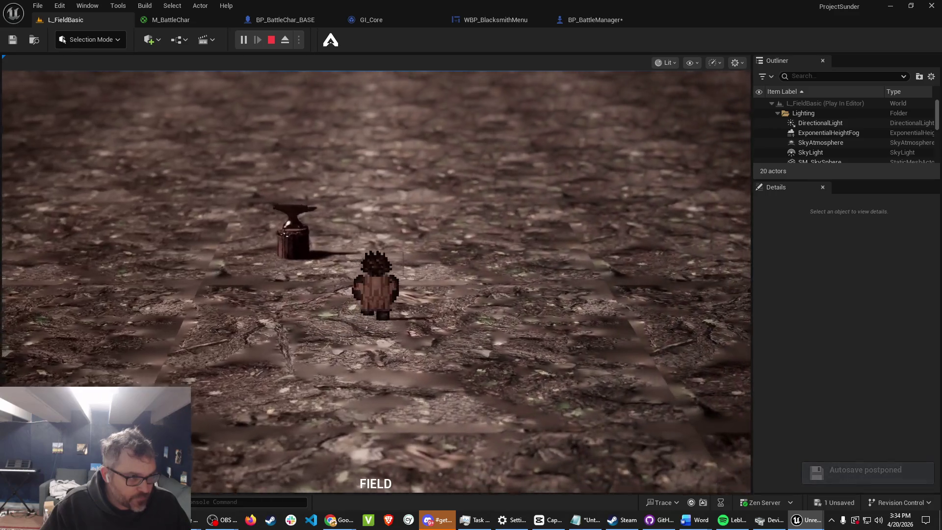
key("Return")
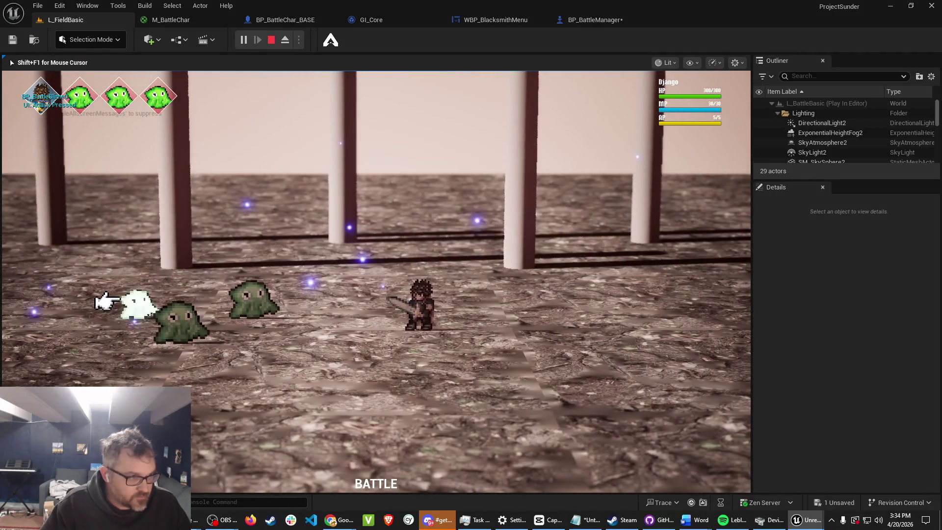
key("j")
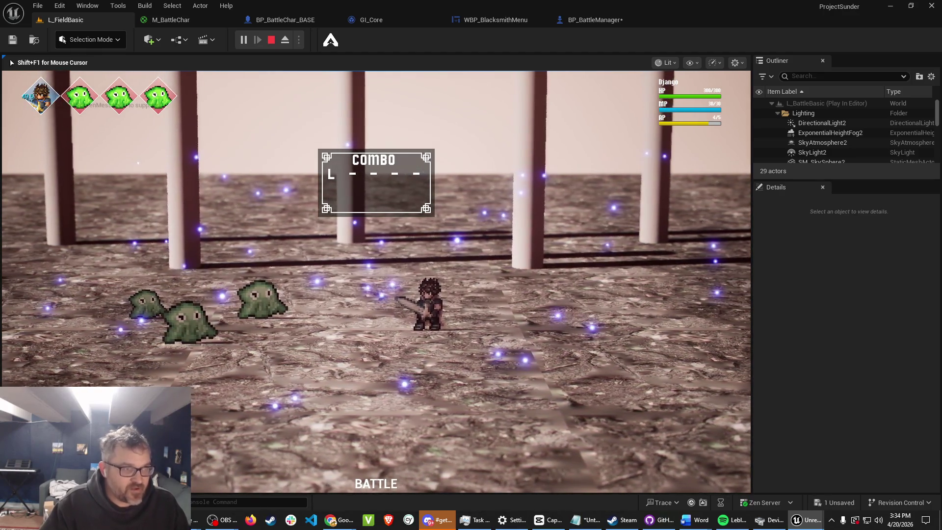
key("k")
key("k")
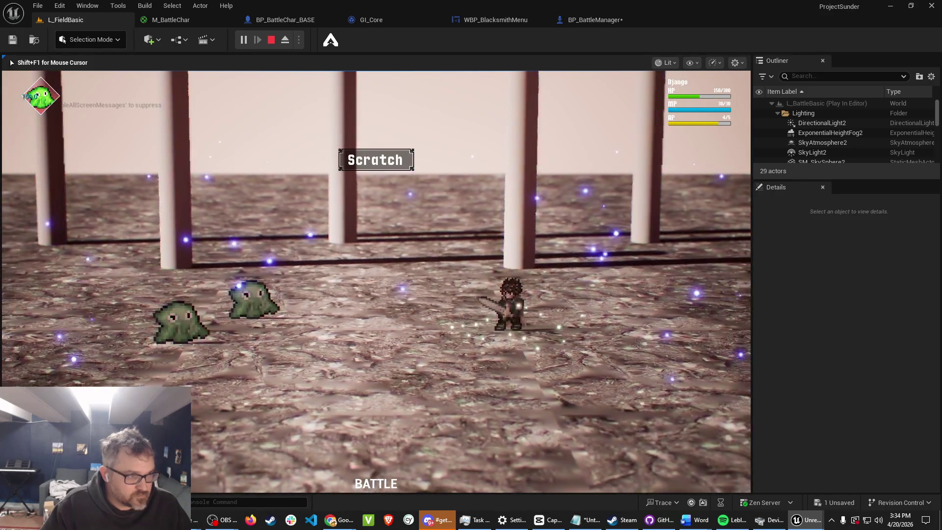
key("Return")
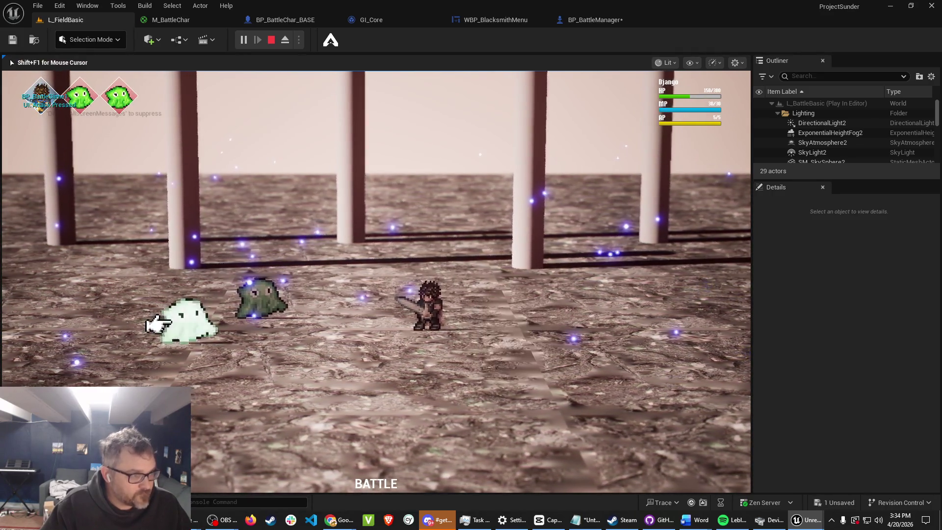
key("Return")
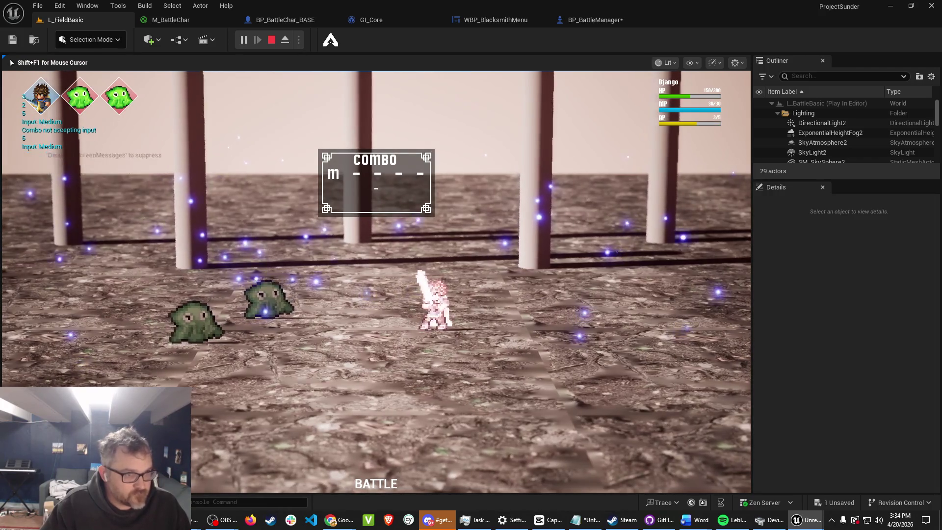
key("Return")
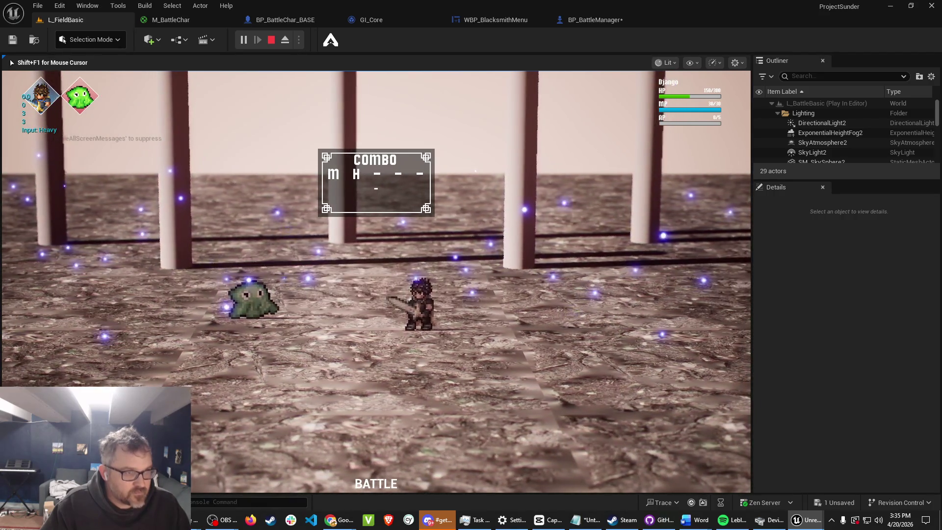
key("Return")
key("Return")
key("Return")
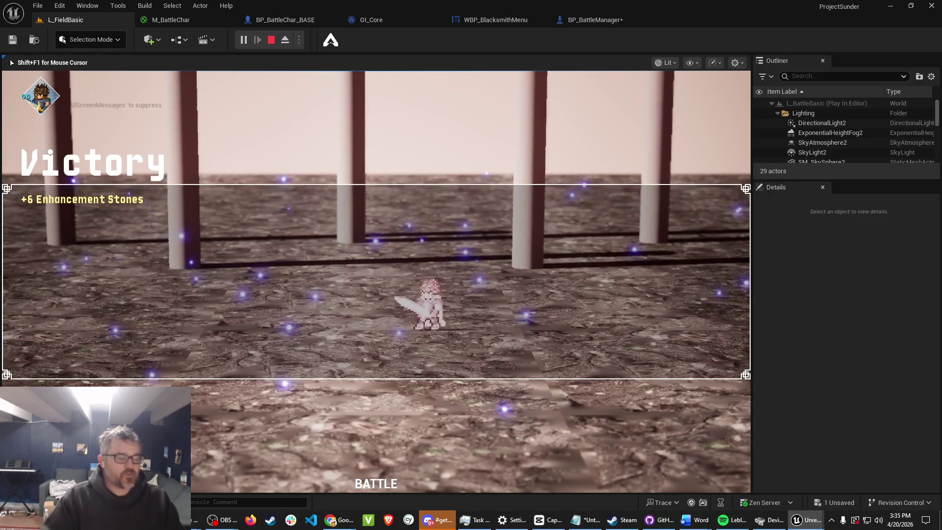
key("Escape")
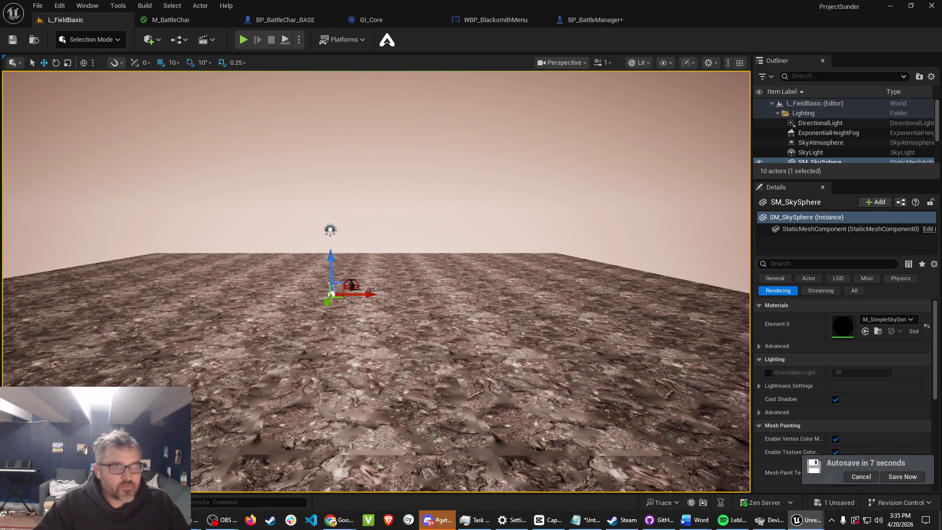
Save BP_BattleManager and locate OnStepAttackReceived through a 'rec' member search.
left_click(591, 19)
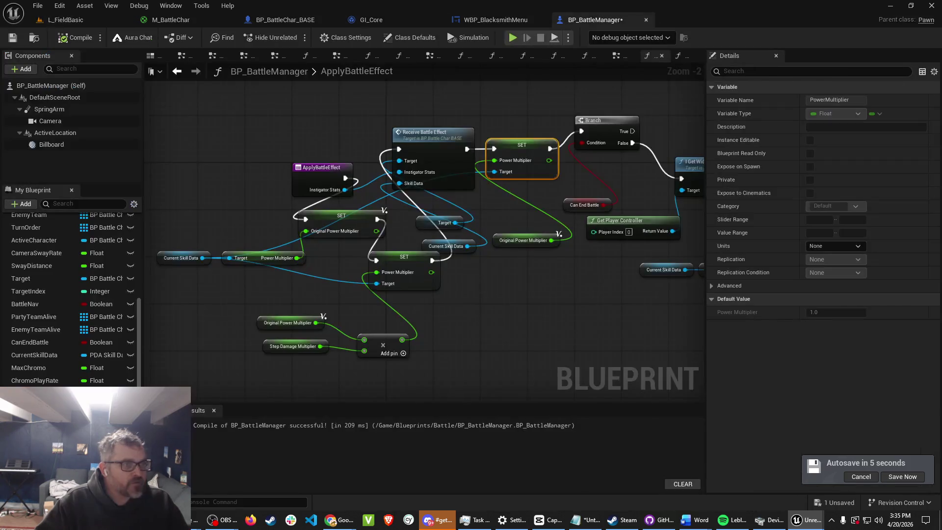
left_click(12, 38)
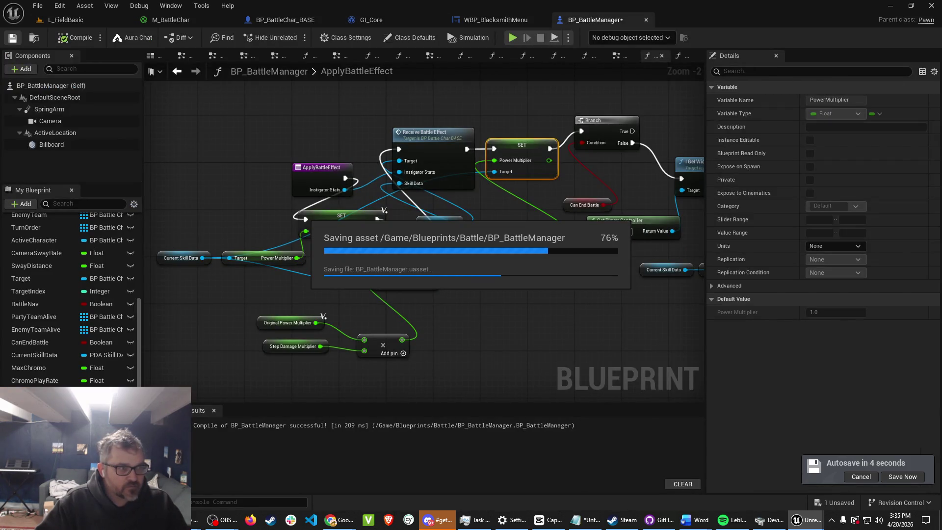
left_click(83, 203)
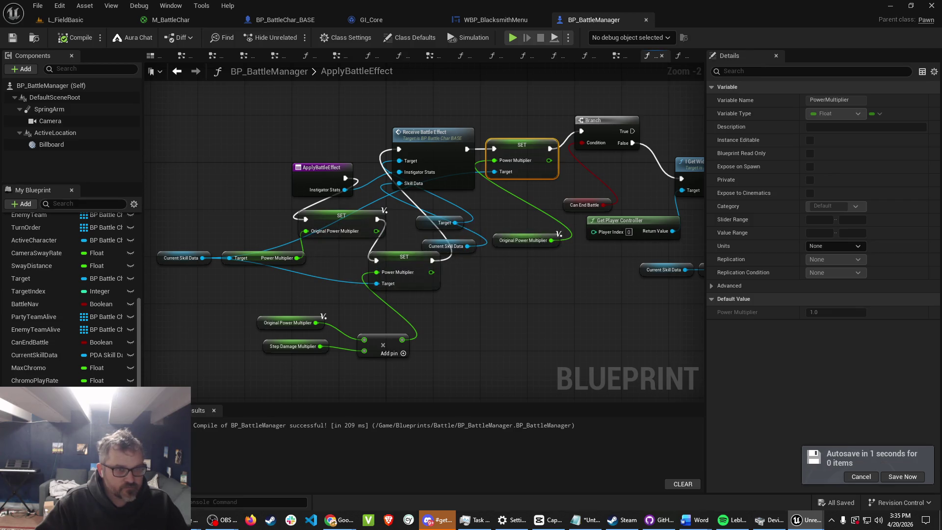
type("rec")
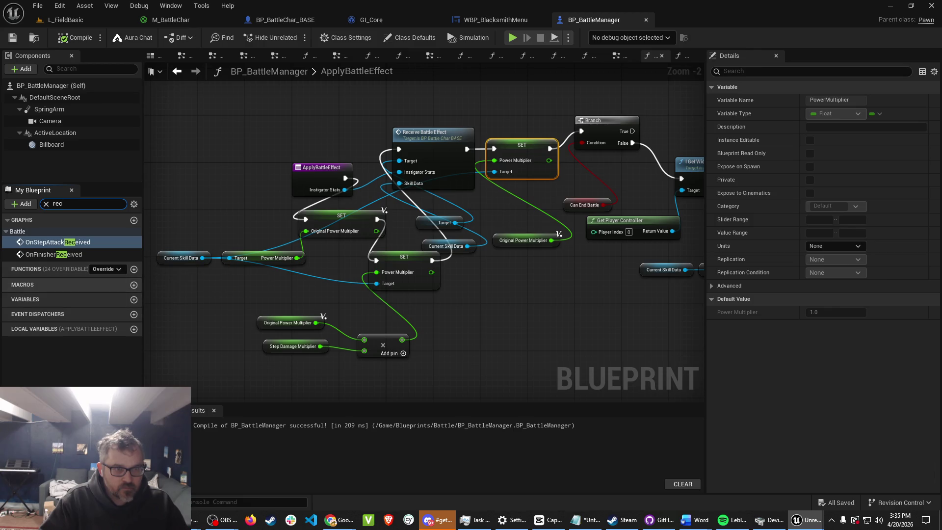
left_click(58, 242)
left_click(83, 204)
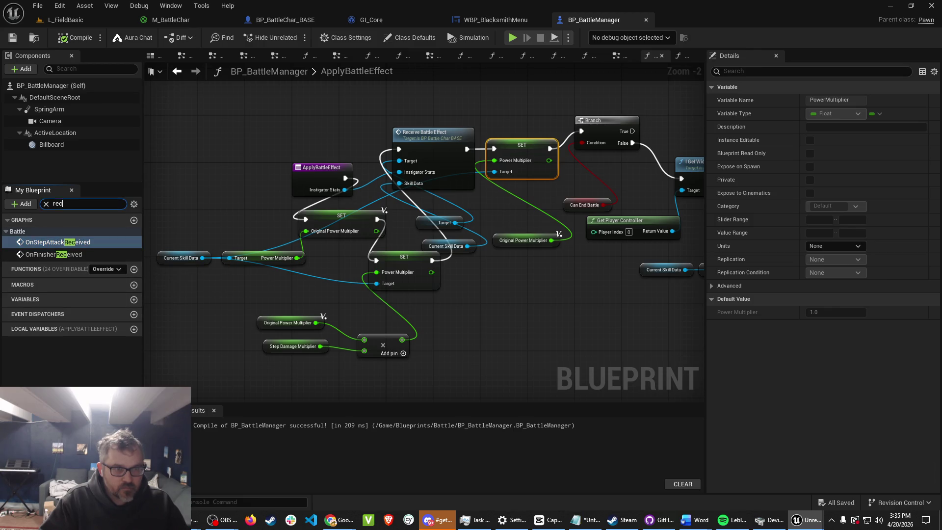
key("BackSpace")
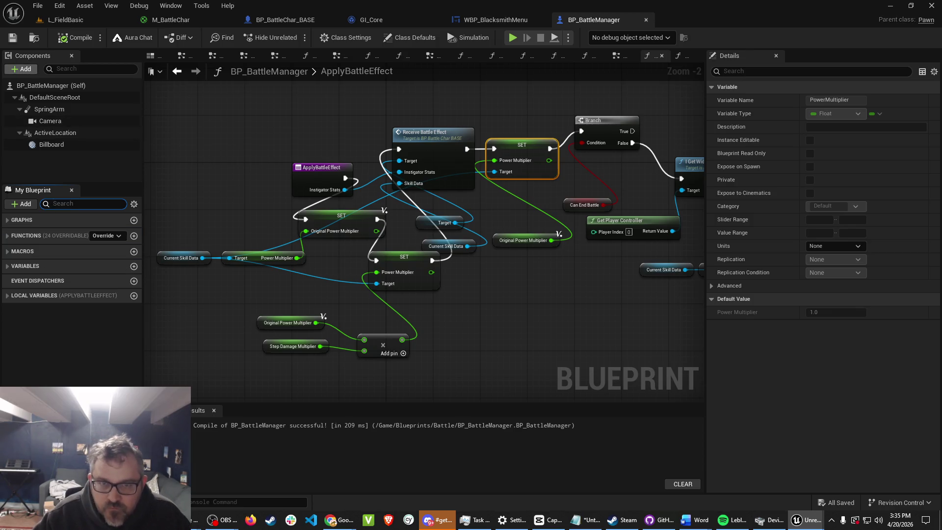
key("Escape")
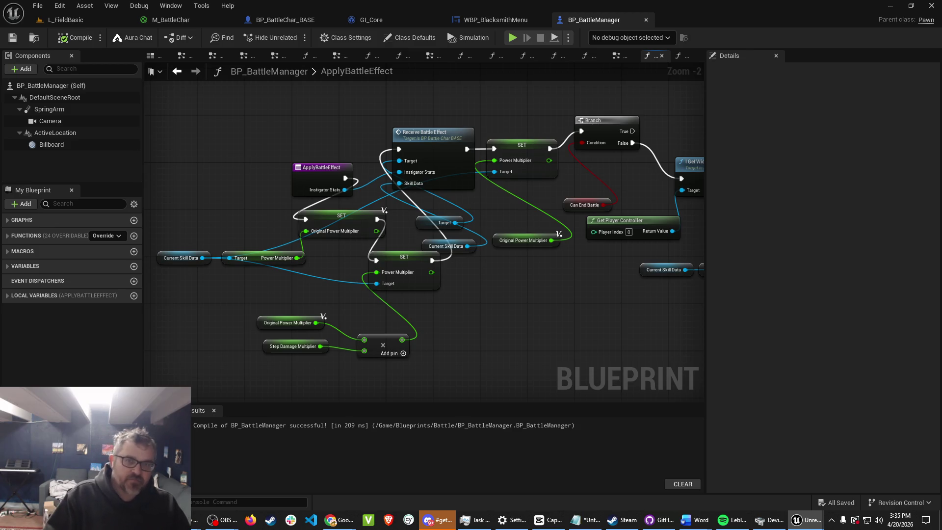
Search the Content Drawer for 'ac_battle'.
key("ctrl+space")
key("ctrl+a")
type("ac_batt")
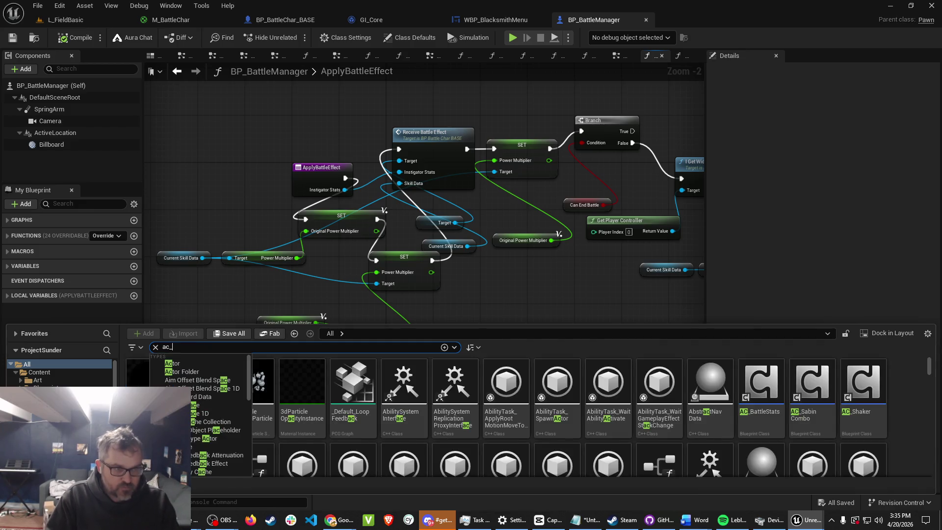
type("le")
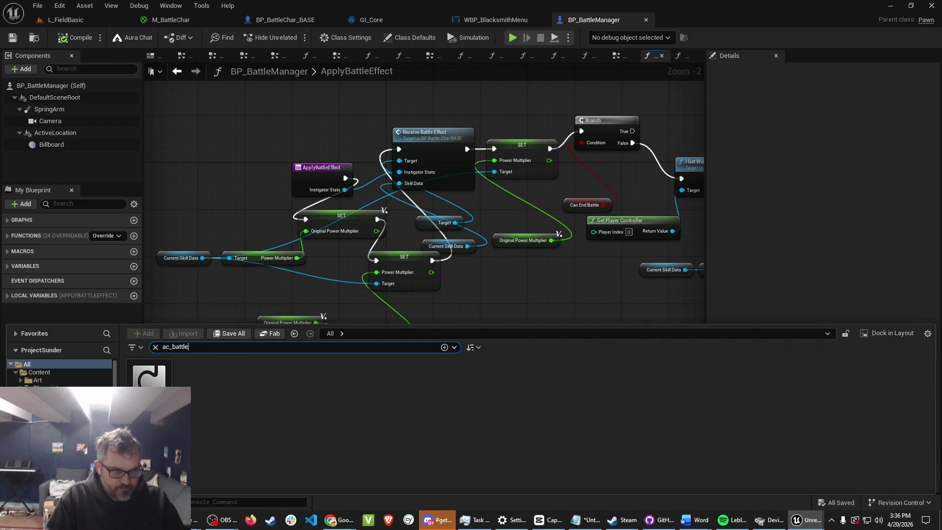
Open AC_BattleStats and survey the RecieveBattleEffect damage and MAX nodes.
left_click(149, 375)
double_click(150, 376)
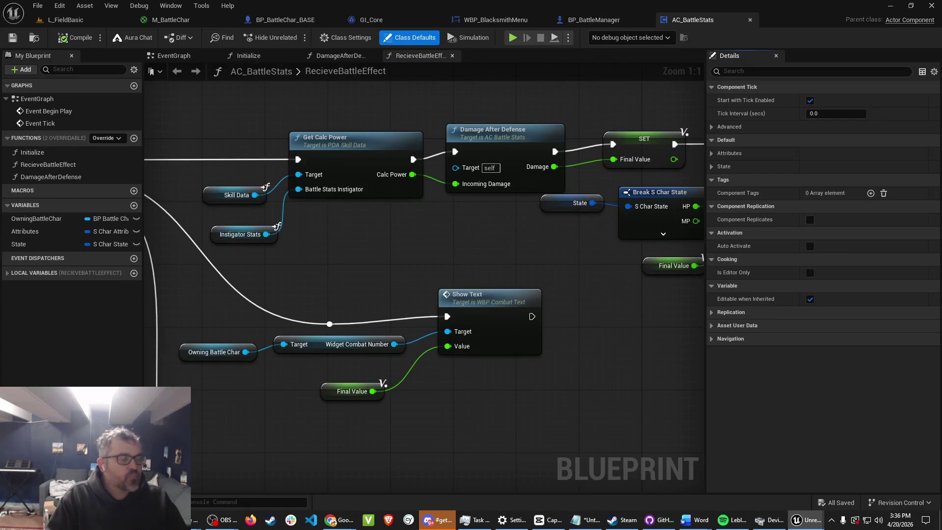
scroll(284, 240, "down", 2)
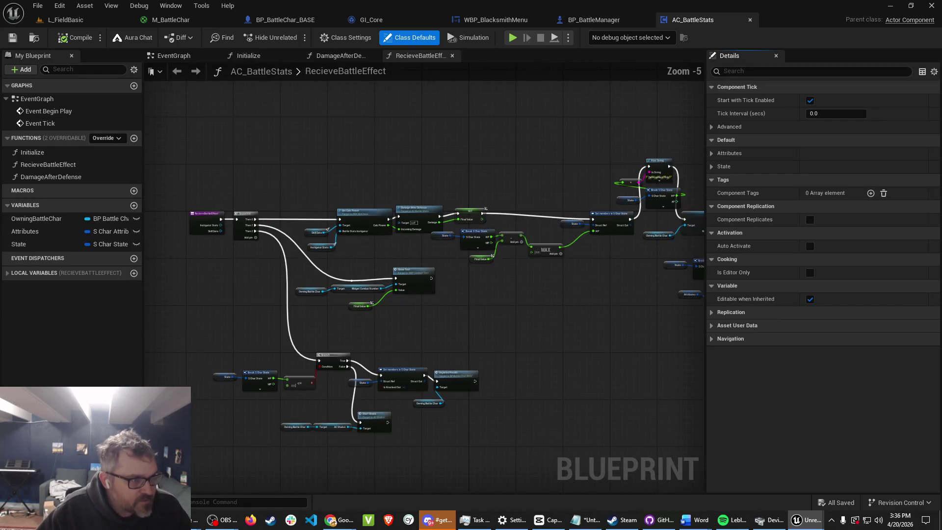
scroll(284, 240, "up", 4)
mouse_move(284, 240)
left_mouse_down()
mouse_move(166, 348)
mouse_move(206, 206)
mouse_move(275, 147)
mouse_move(303, 98)
left_mouse_up()
mouse_move(295, 196)
left_mouse_down()
mouse_move(293, 231)
mouse_move(196, 253)
mouse_move(90, 353)
left_mouse_up()
left_click_drag(344, 196, 150, 353)
Shift the SET Final Value node to the right.
right_click(147, 117)
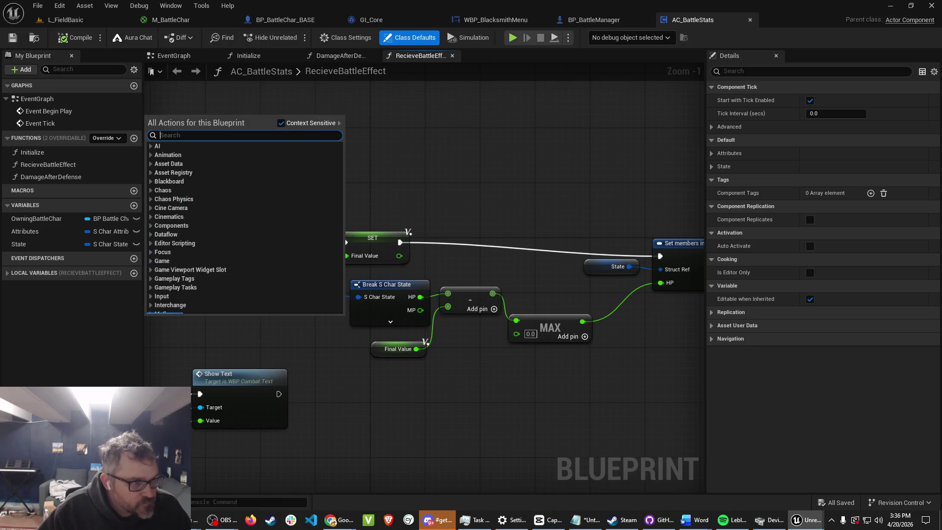
key("Escape")
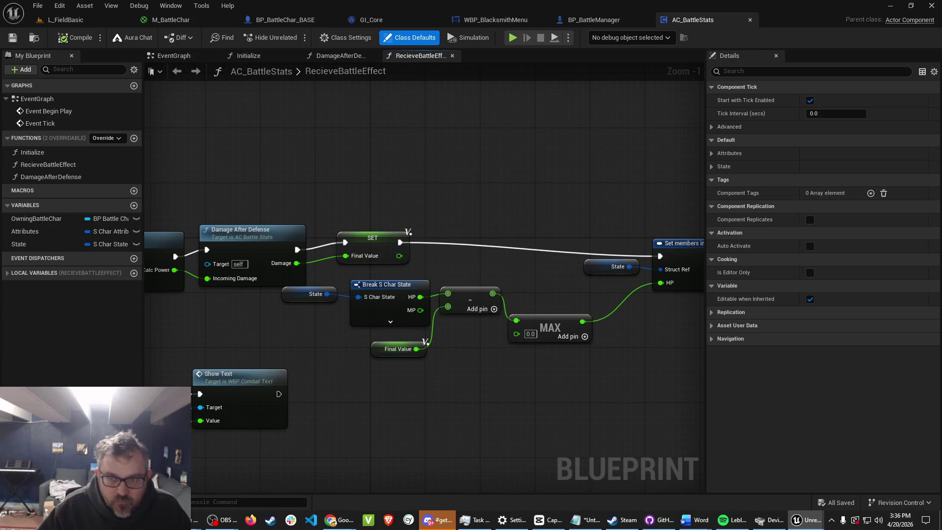
left_click_drag(373, 237, 455, 237)
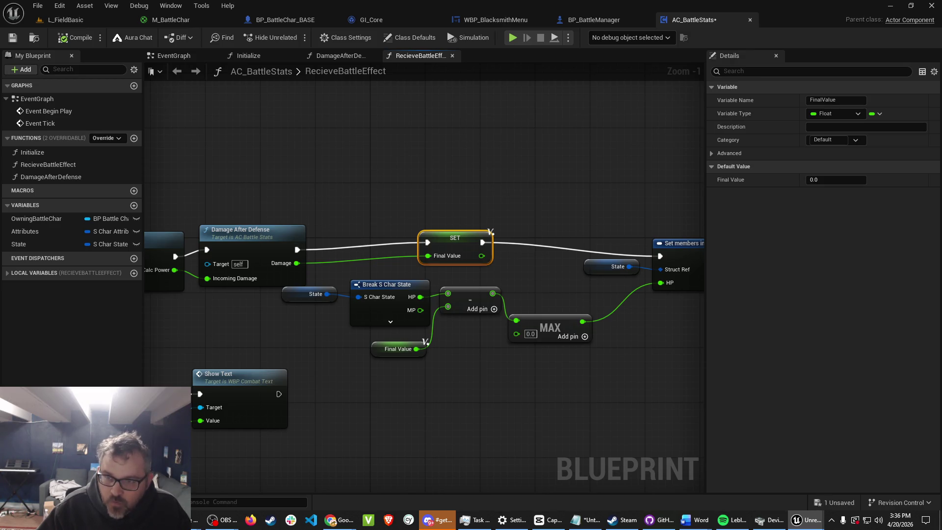